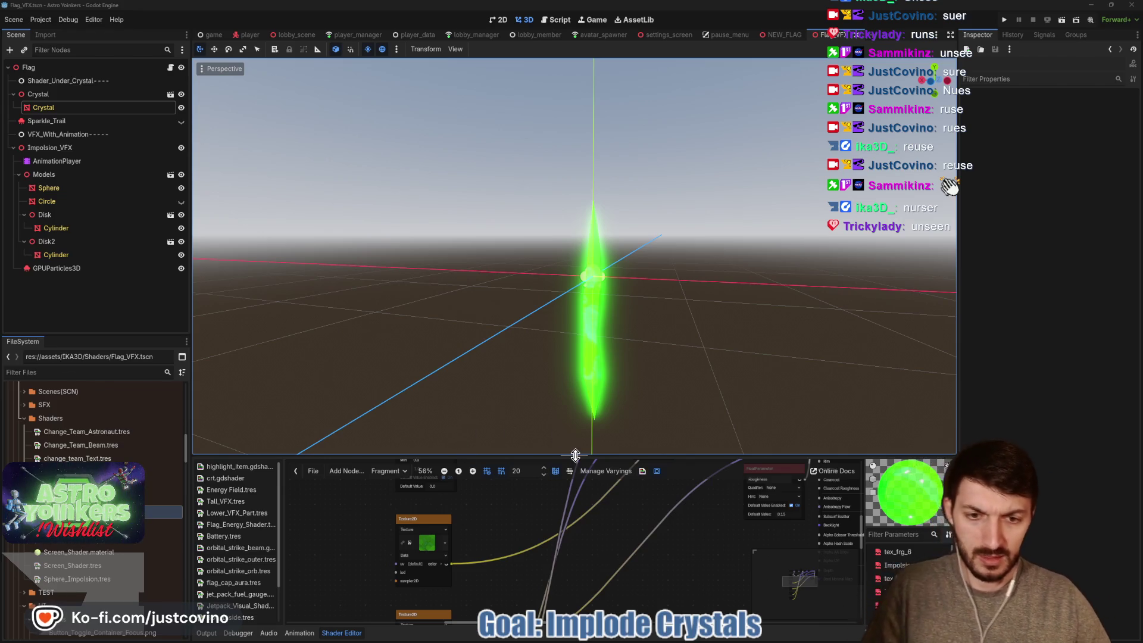
# Enlarge the shader graph panel and pan across the parameter, Texture2D, MultiplyAdd and Output nodes.
pyautogui.moveTo(575, 455); pyautogui.dragTo(574, 226)
pyautogui.moveTo(691, 439)
pyautogui.mouseDown()
pyautogui.moveTo(586, 540)
pyautogui.moveTo(536, 497)
pyautogui.mouseUp()
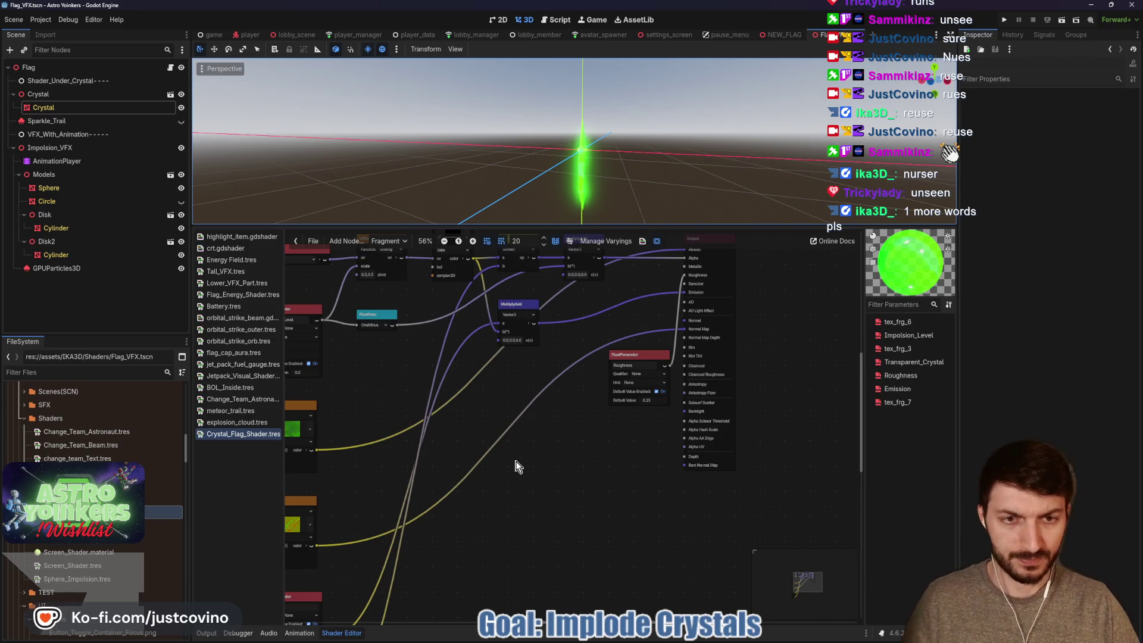
pyautogui.moveTo(537, 462)
pyautogui.mouseDown()
pyautogui.moveTo(649, 447)
pyautogui.moveTo(654, 404)
pyautogui.mouseUp()
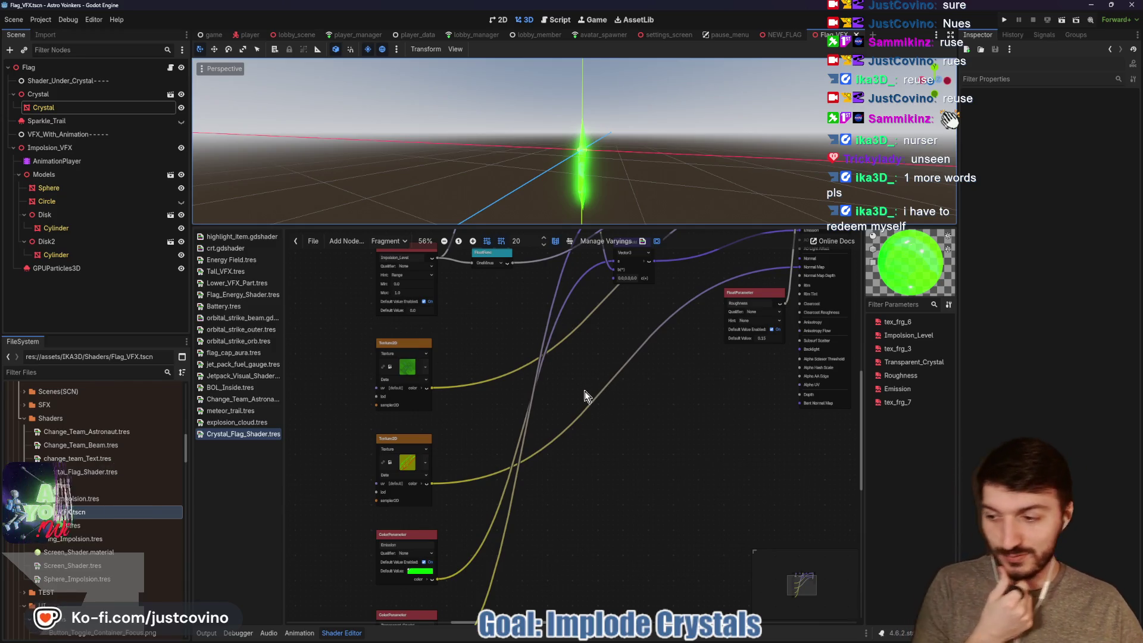
pyautogui.scroll(2, 586, 388)
pyautogui.moveTo(583, 389)
pyautogui.mouseDown()
pyautogui.moveTo(684, 341)
pyautogui.moveTo(655, 284)
pyautogui.mouseUp()
pyautogui.scroll(-1, 634, 438)
pyautogui.moveTo(637, 438); pyautogui.dragTo(639, 359)
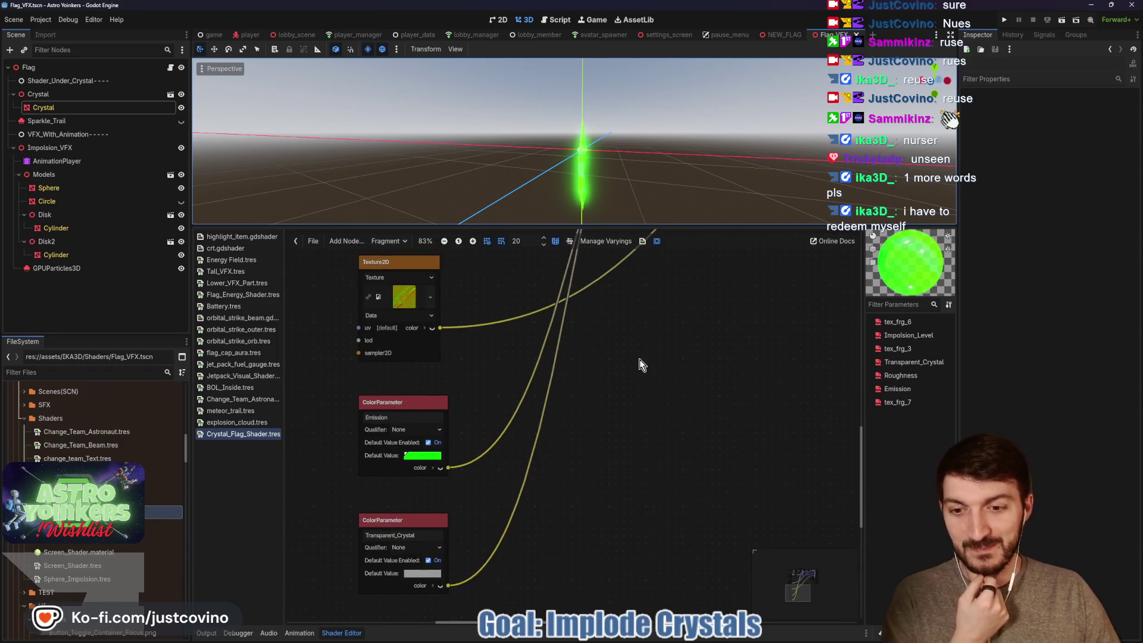
pyautogui.moveTo(628, 399)
pyautogui.mouseDown()
pyautogui.moveTo(594, 500)
pyautogui.moveTo(484, 357)
pyautogui.moveTo(403, 499)
pyautogui.mouseUp()
pyautogui.moveTo(456, 397)
pyautogui.mouseDown()
pyautogui.moveTo(416, 534)
pyautogui.moveTo(359, 500)
pyautogui.mouseUp()
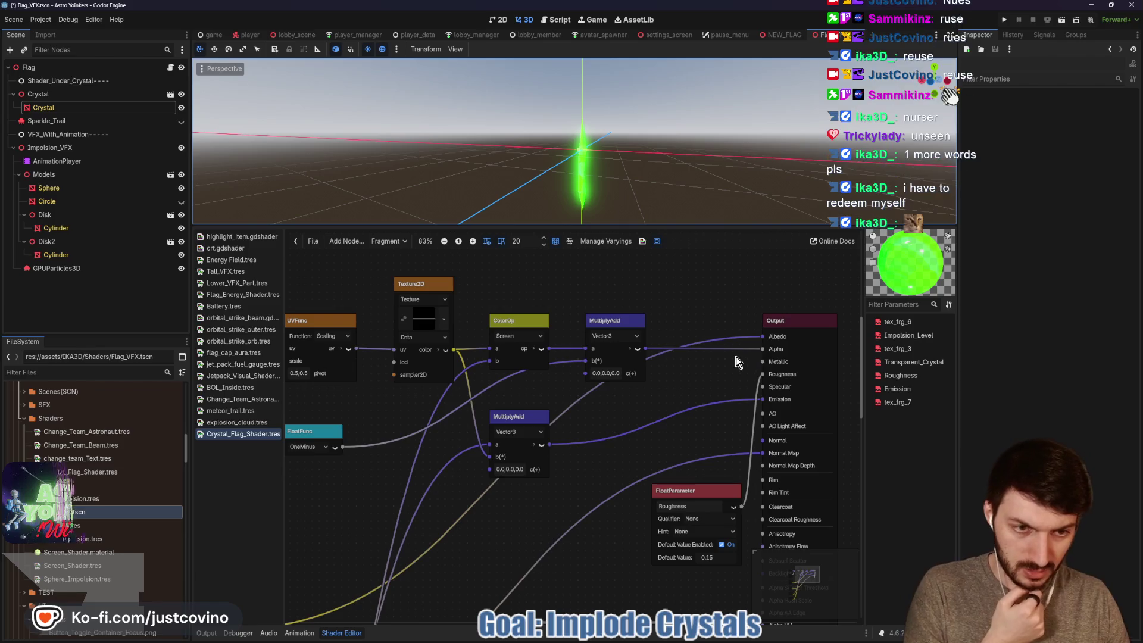
# Disconnect MultiplyAdd from the Alpha input, save the scene, and enlarge the 3D view.
pyautogui.moveTo(762, 349)
pyautogui.mouseDown()
pyautogui.moveTo(715, 353)
pyautogui.moveTo(763, 349)
pyautogui.mouseUp()
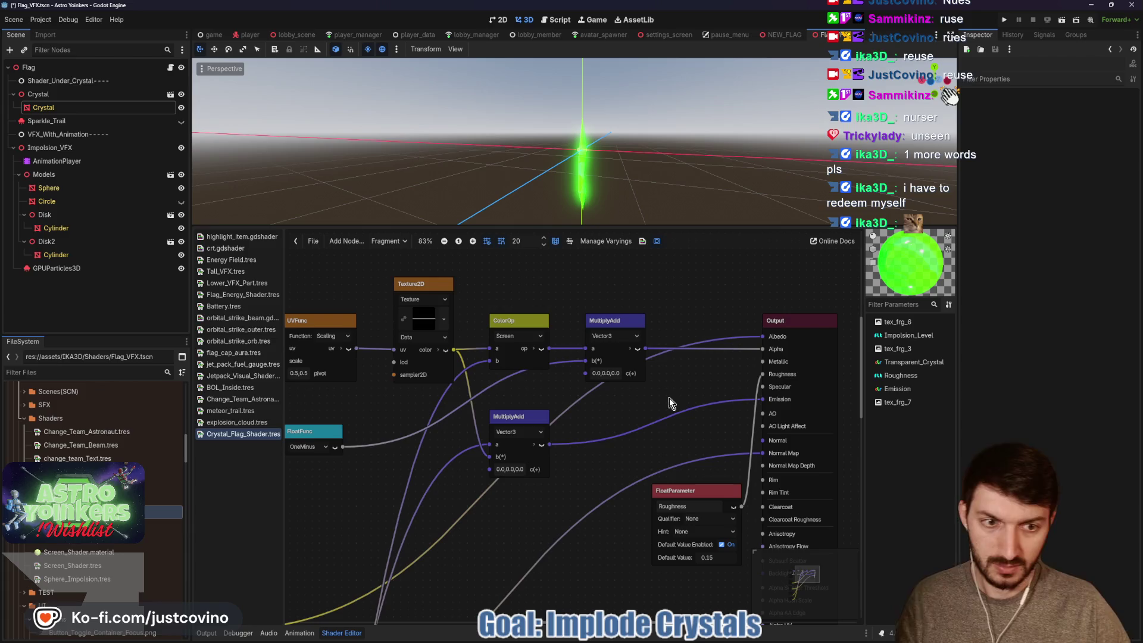
pyautogui.hotkey('ctrl', 's')
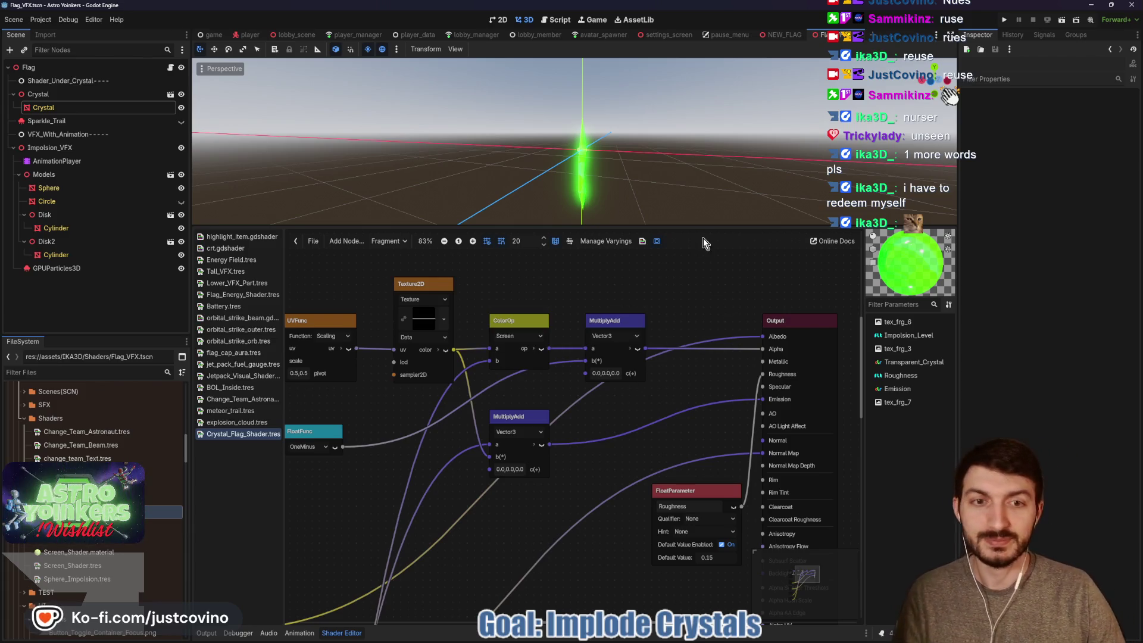
pyautogui.moveTo(687, 229)
pyautogui.mouseDown()
pyautogui.moveTo(679, 471)
pyautogui.moveTo(670, 332)
pyautogui.mouseUp()
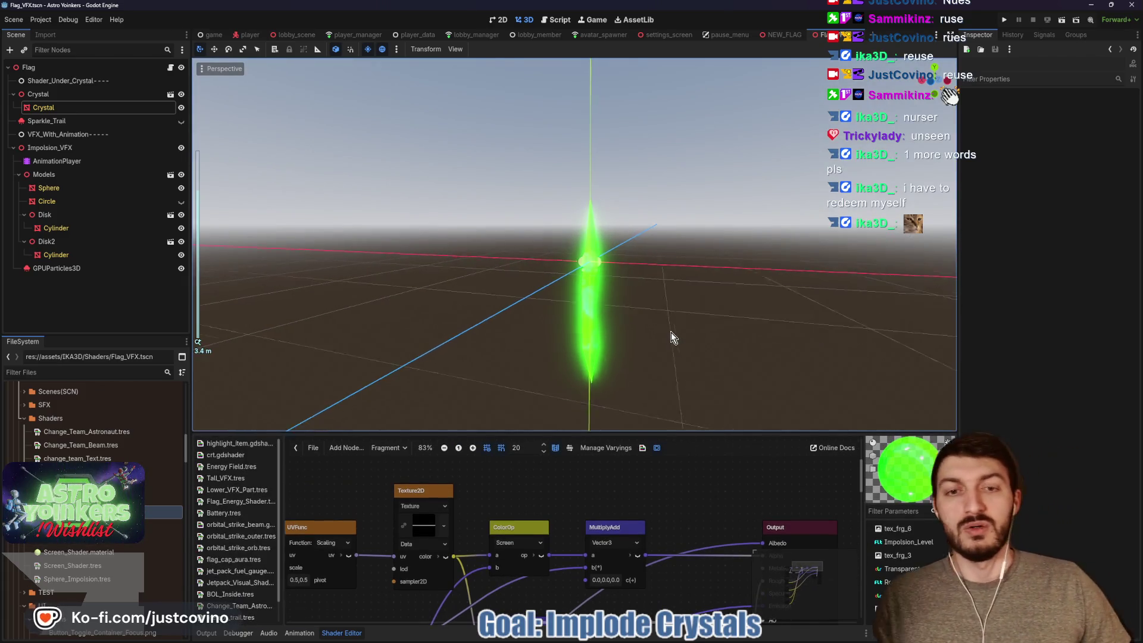
# Select the Crystal node, test Impolsion Level, and inspect the Texture2D node's 64×64 GradientTexture2D.
pyautogui.scroll(-2, 671, 332)
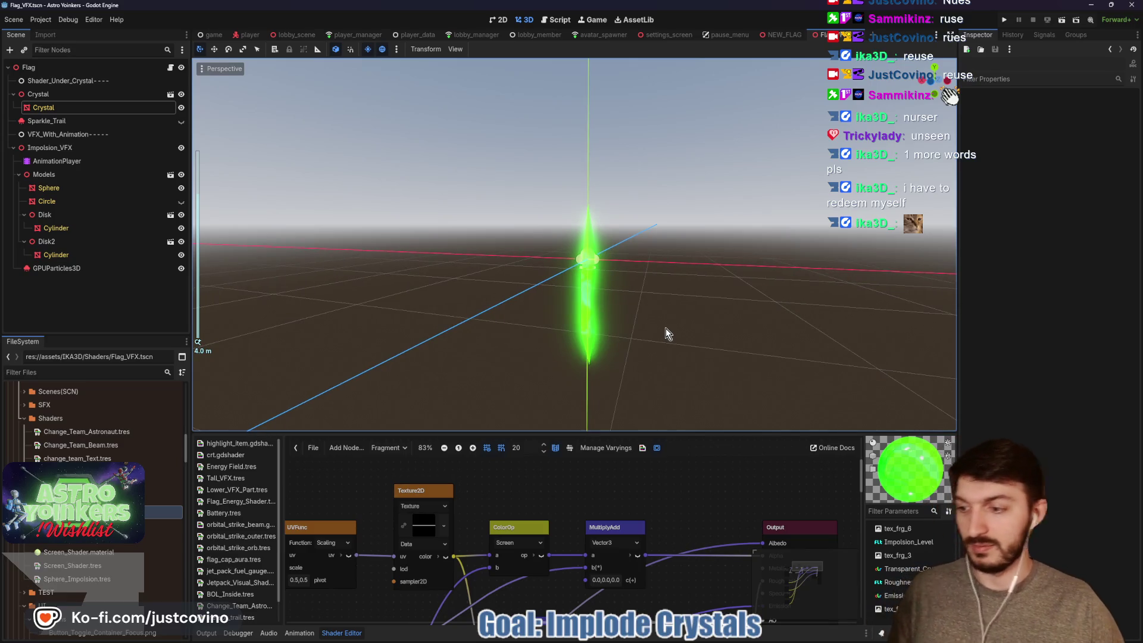
pyautogui.hotkey('ctrl', 's')
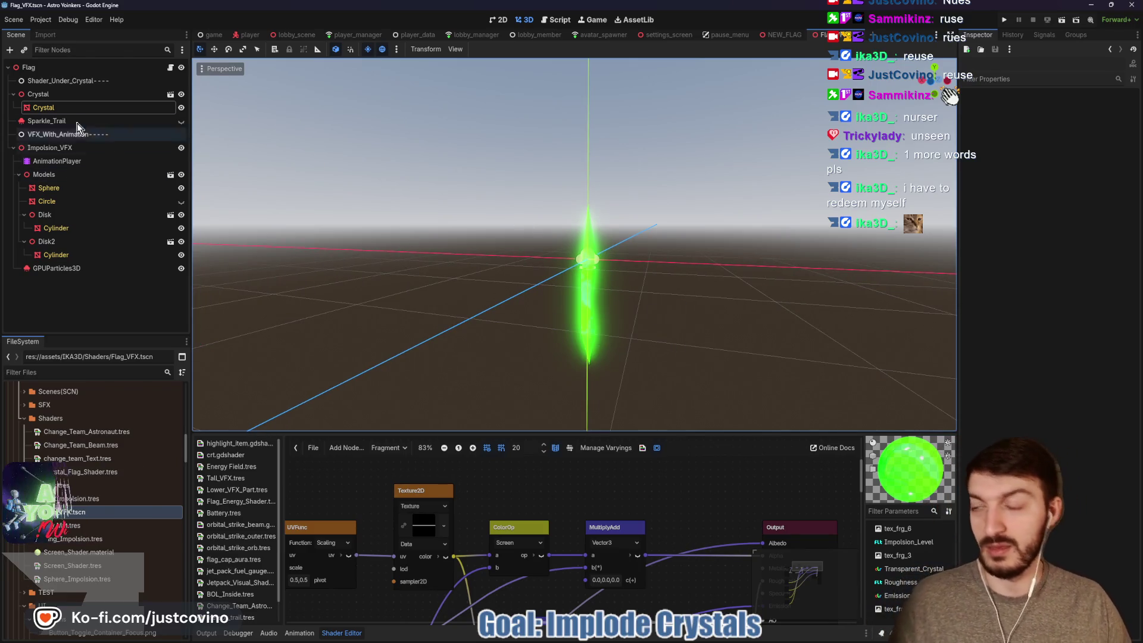
pyautogui.click(44, 108)
pyautogui.moveTo(1059, 375); pyautogui.dragTo(1056, 376)
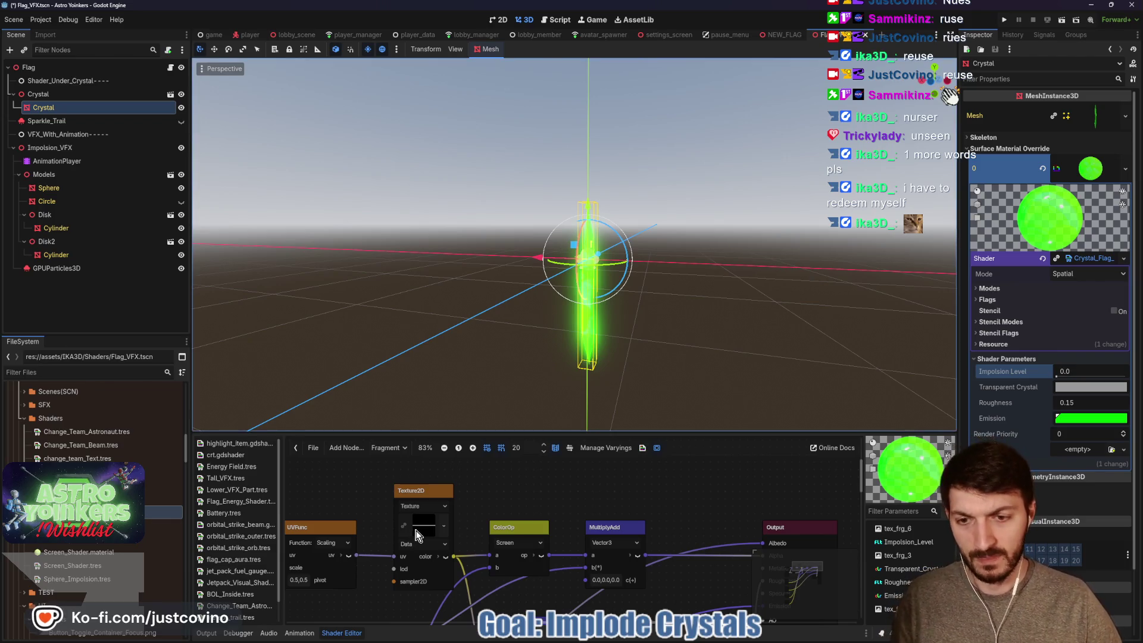
pyautogui.click(420, 530)
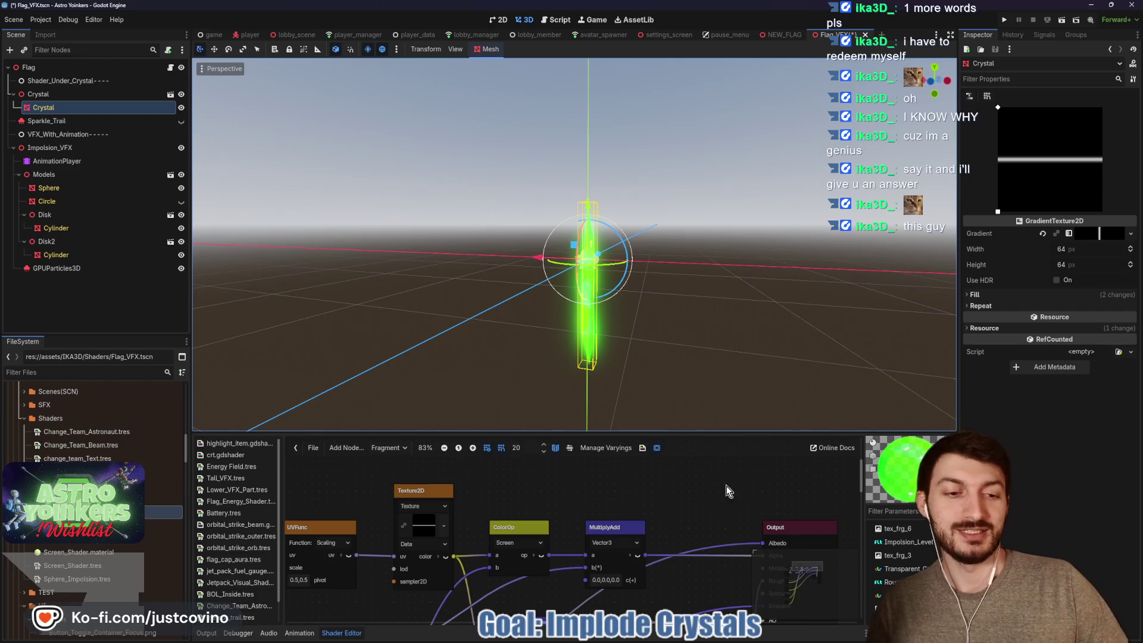
# Zoom out, enlarge the shader graph panel, and pan to the uv2 Input and Impolsion_Level nodes.
pyautogui.scroll(-1, 735, 484)
pyautogui.scroll(-1, 666, 480)
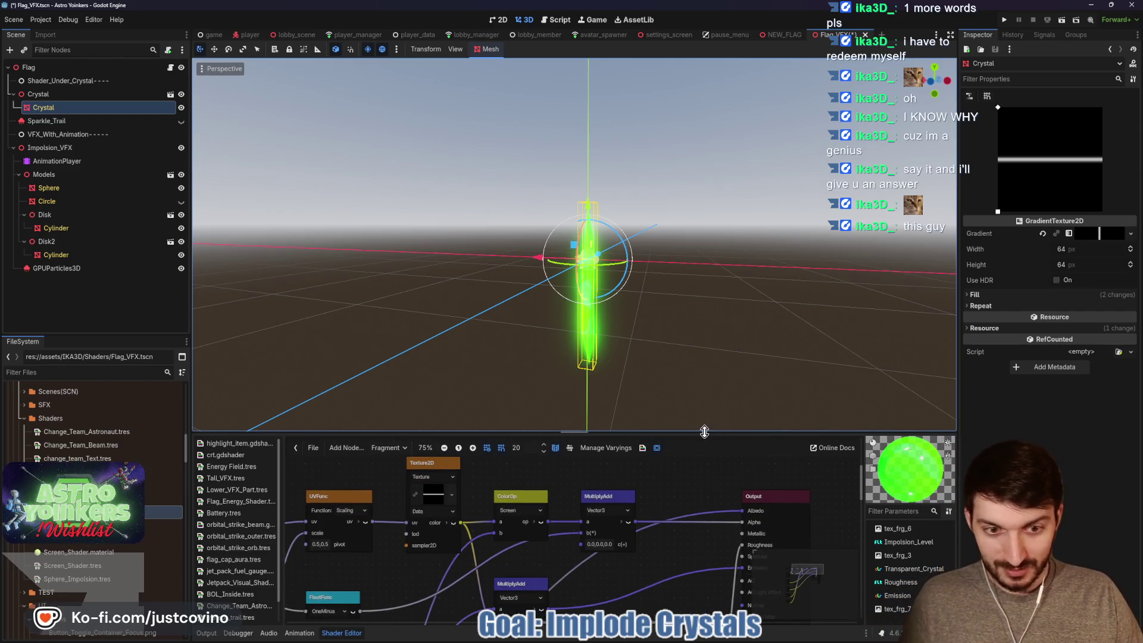
pyautogui.moveTo(702, 432); pyautogui.dragTo(700, 364)
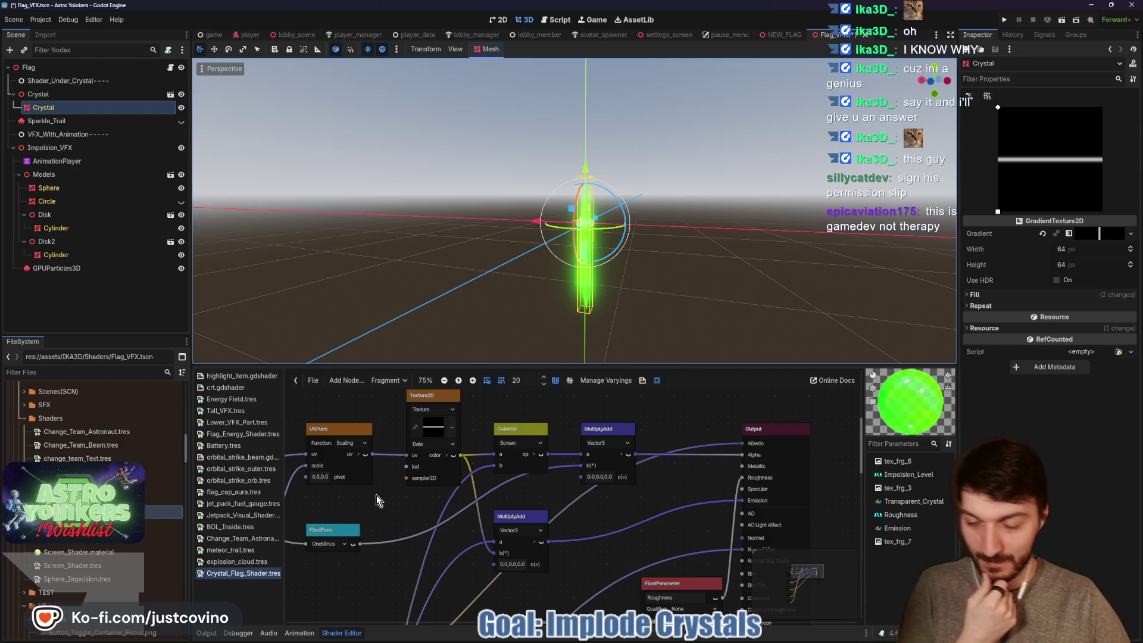
pyautogui.moveTo(667, 365); pyautogui.dragTo(657, 210)
pyautogui.moveTo(395, 403); pyautogui.dragTo(537, 388)
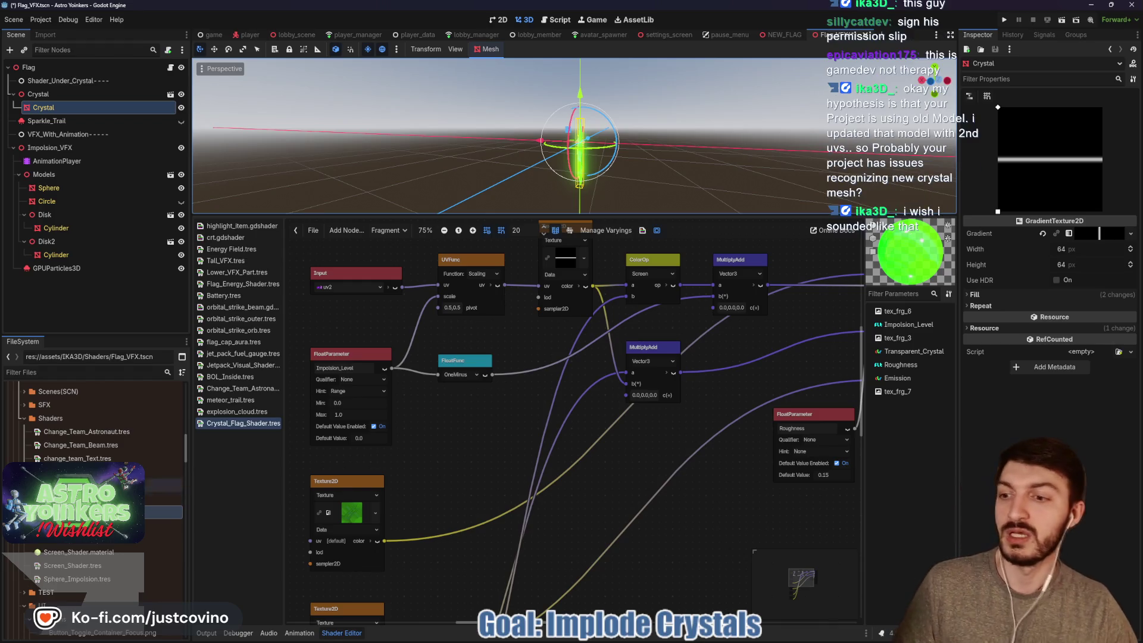
pyautogui.scroll(-3, 95, 476)
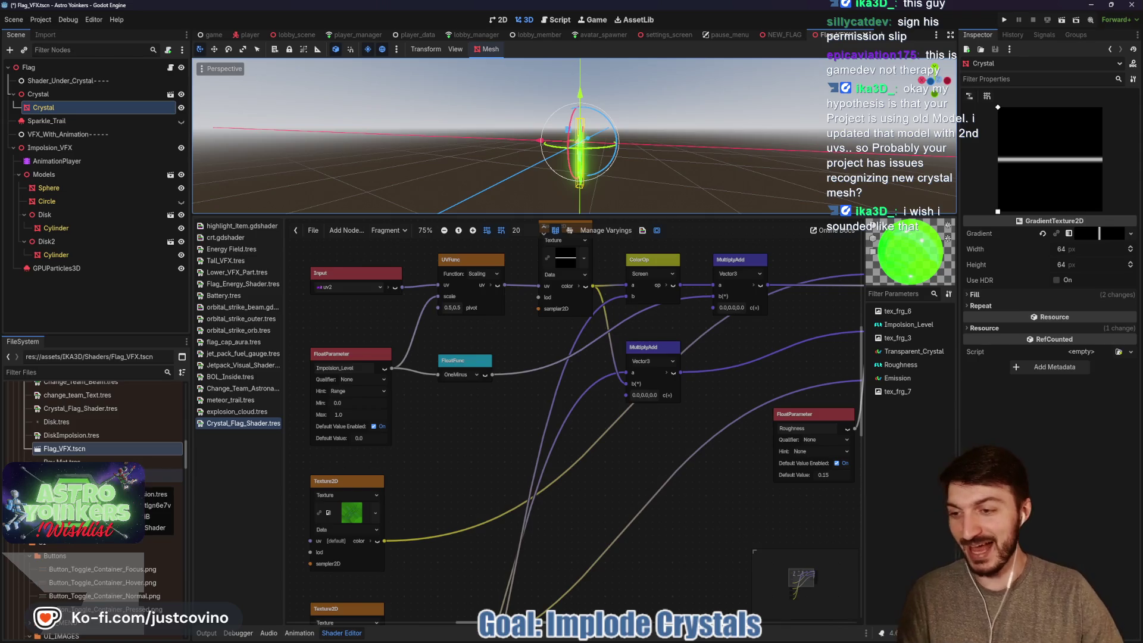
pyautogui.scroll(2, 96, 476)
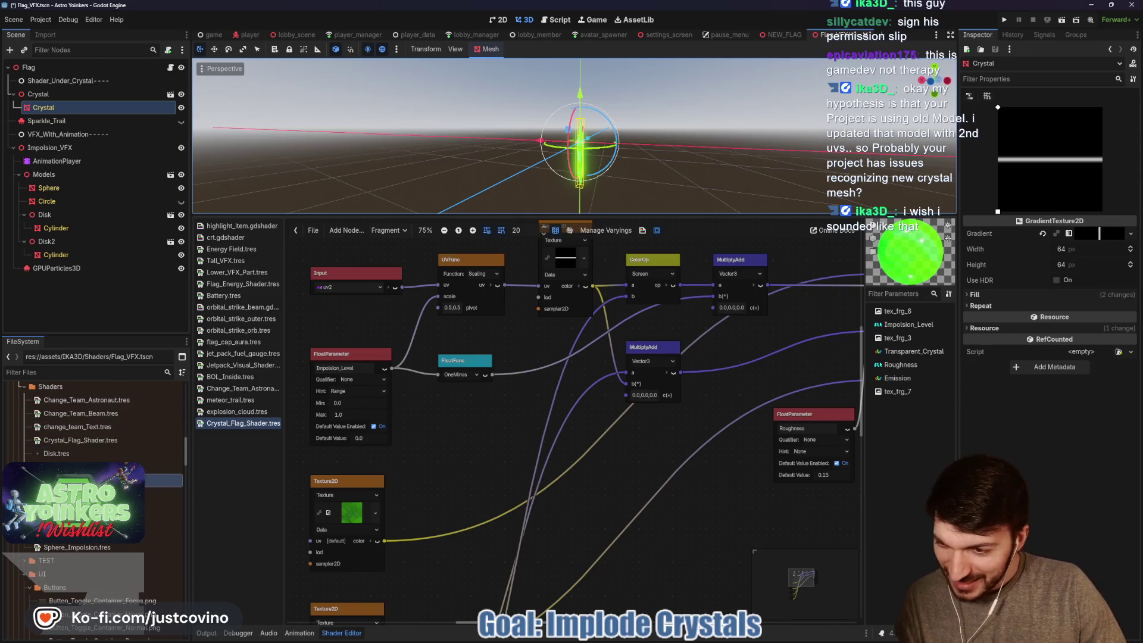
pyautogui.scroll(2, 95, 476)
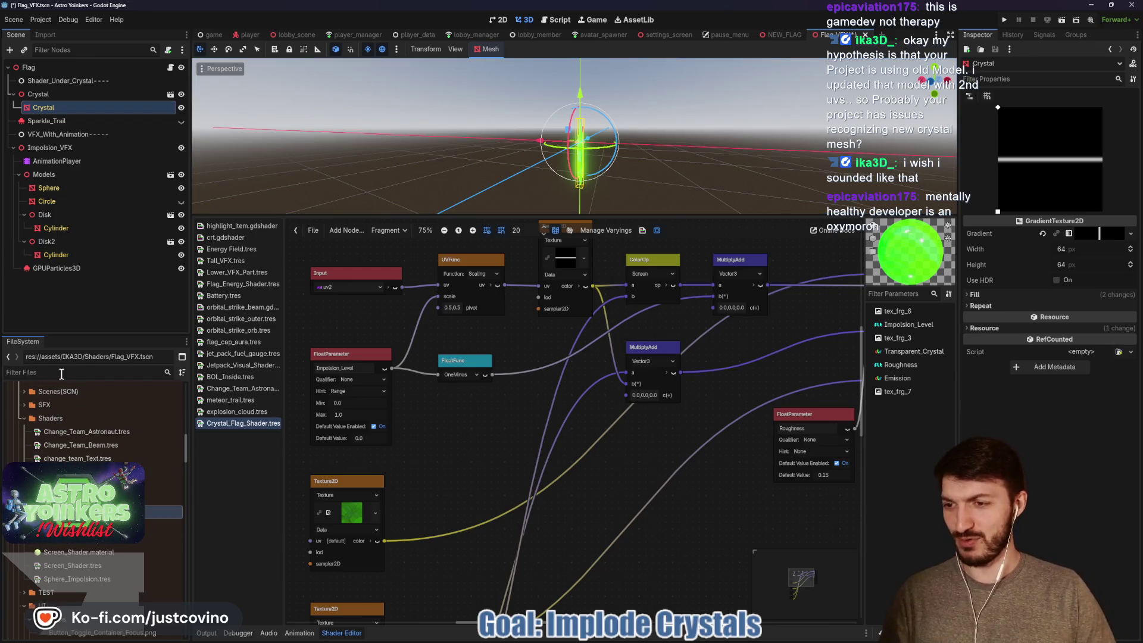
# Filter the FileSystem by 'cry' and open Crystal.blend's Advanced Import Settings.
pyautogui.write('cry')
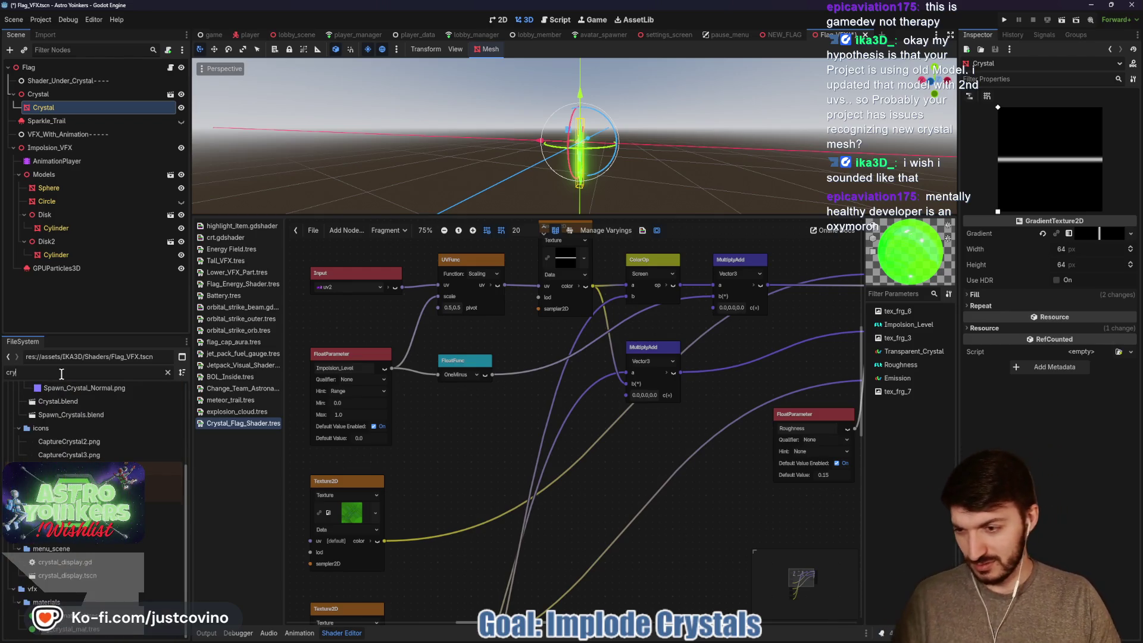
pyautogui.scroll(3, 81, 470)
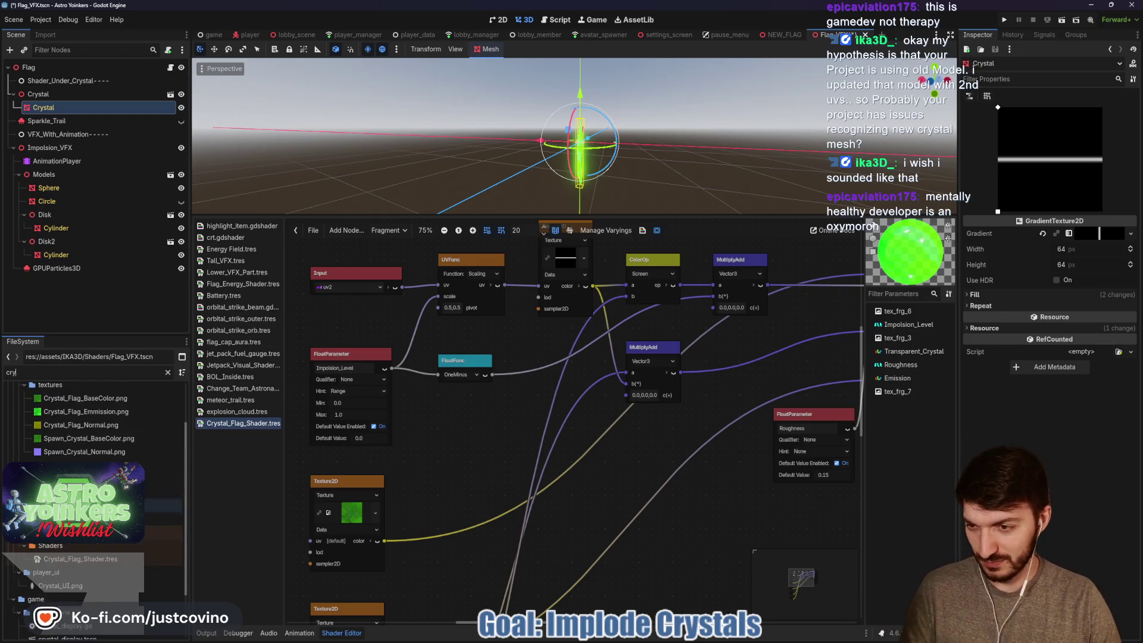
pyautogui.doubleClick(79, 466)
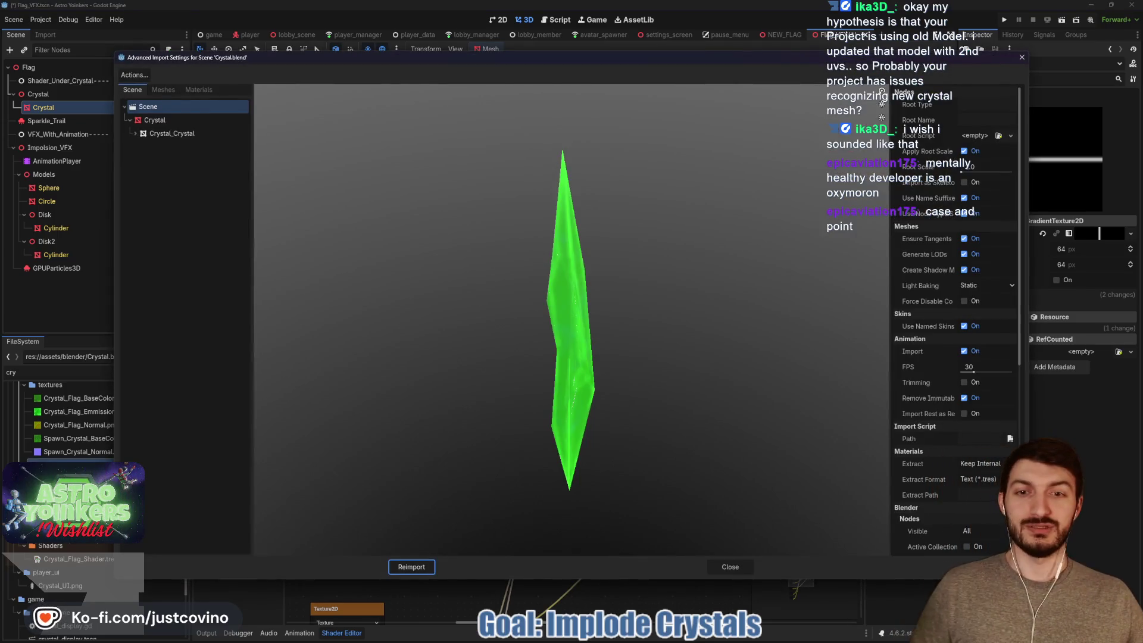
# Reimport Crystal.blend and preview Impolsion Level in its surface material override.
pyautogui.click(425, 562)
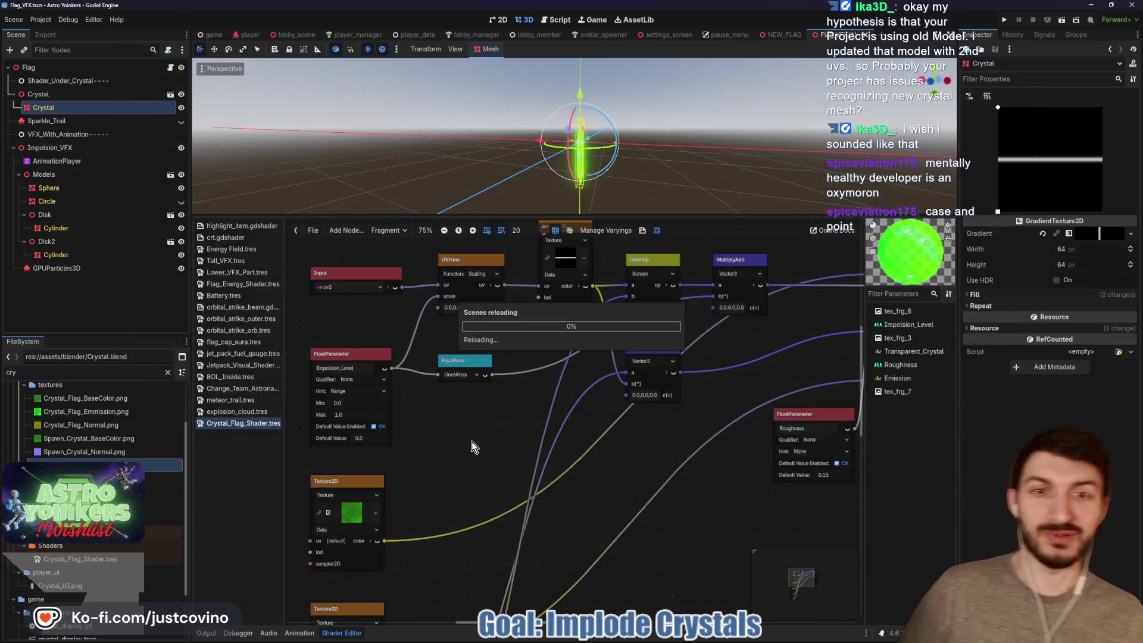
pyautogui.click(1005, 149)
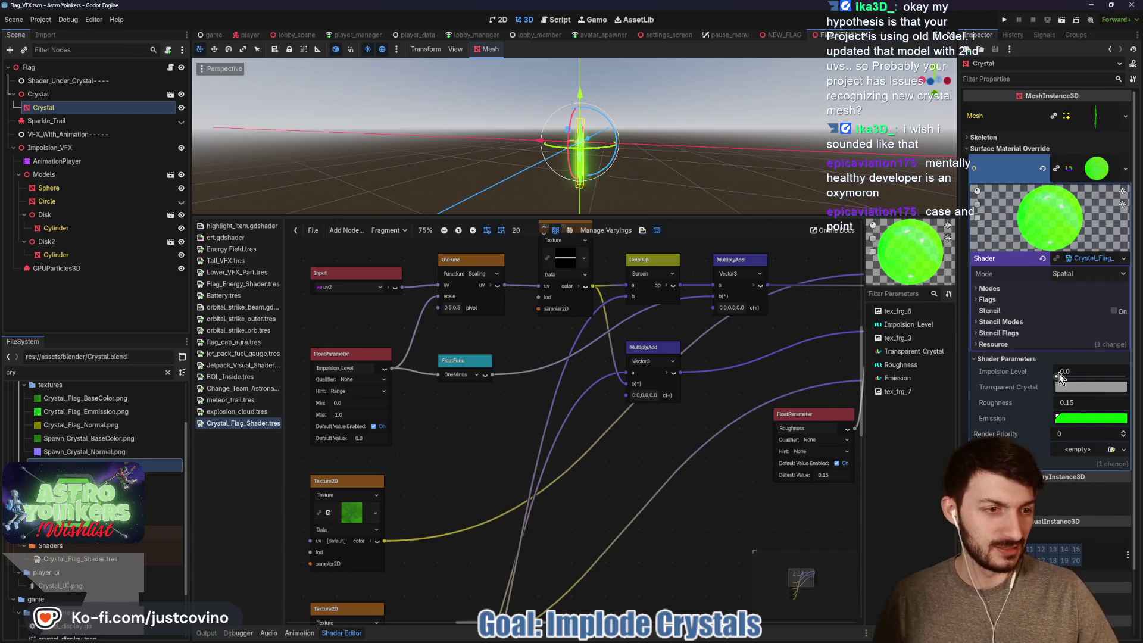
pyautogui.moveTo(1057, 376)
pyautogui.mouseDown()
pyautogui.moveTo(1070, 384)
pyautogui.moveTo(1026, 389)
pyautogui.mouseUp()
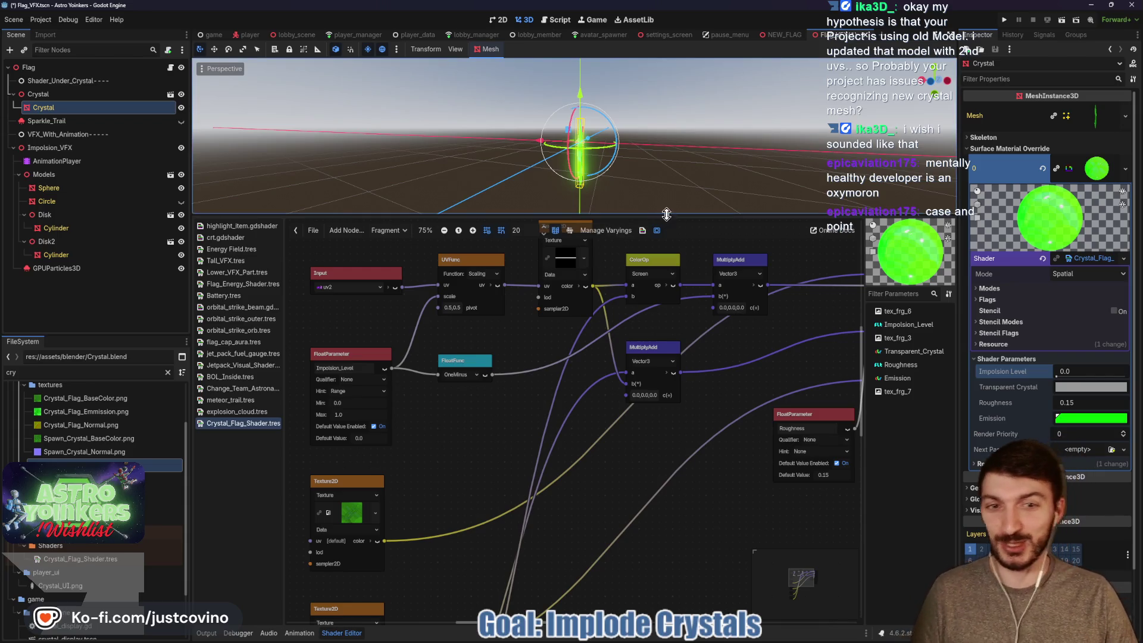
# Save the Flag_VFX scene, then switch to the player scene and save it.
pyautogui.moveTo(665, 214); pyautogui.dragTo(681, 424)
pyautogui.hotkey('ctrl', 's')
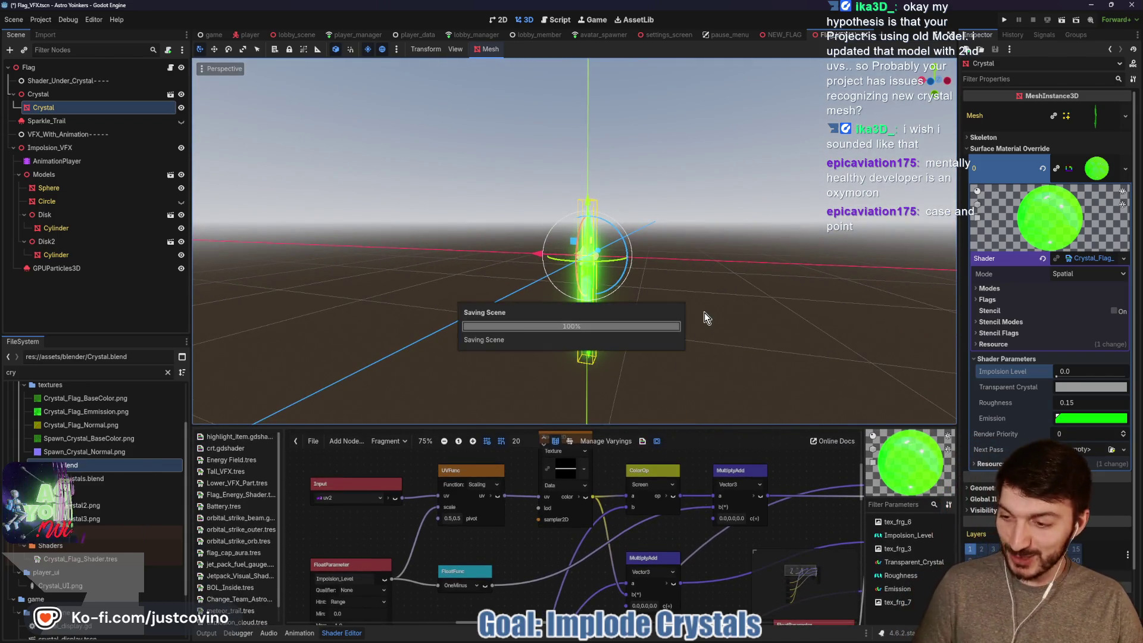
pyautogui.moveTo(704, 312); pyautogui.dragTo(652, 306)
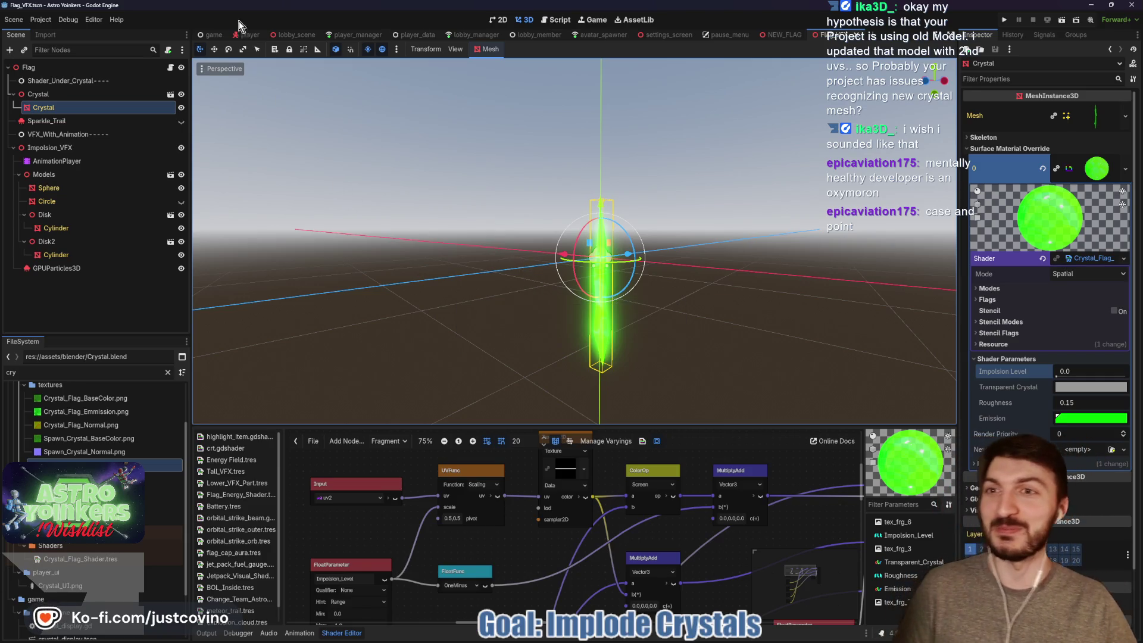
pyautogui.click(245, 34)
pyautogui.hotkey('ctrl', 's')
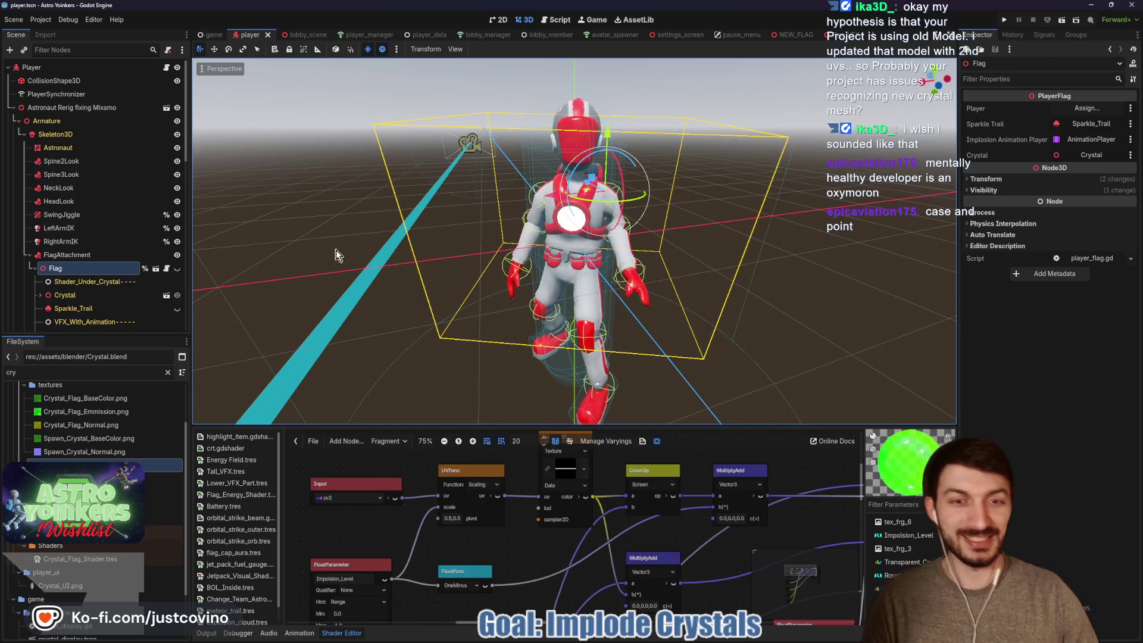
# Close the shader graph panel and save the player scene.
pyautogui.click(335, 634)
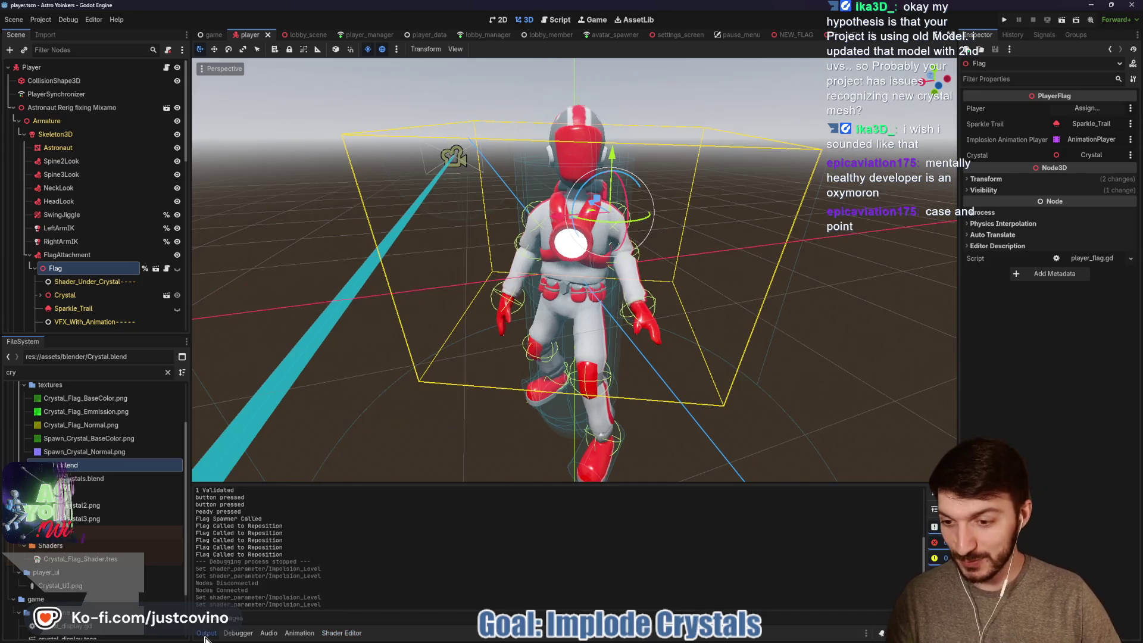
pyautogui.scroll(-2, 488, 476)
pyautogui.hotkey('ctrl', 's')
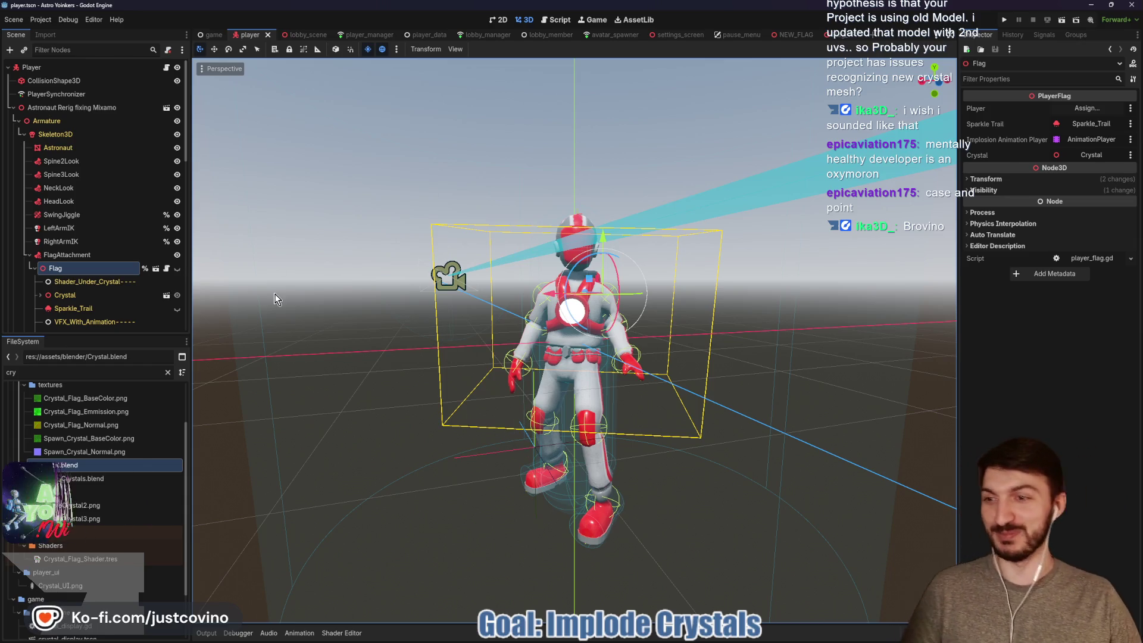
# Toggle the Flag node's visibility, save the player scene, and run the project.
pyautogui.click(178, 268)
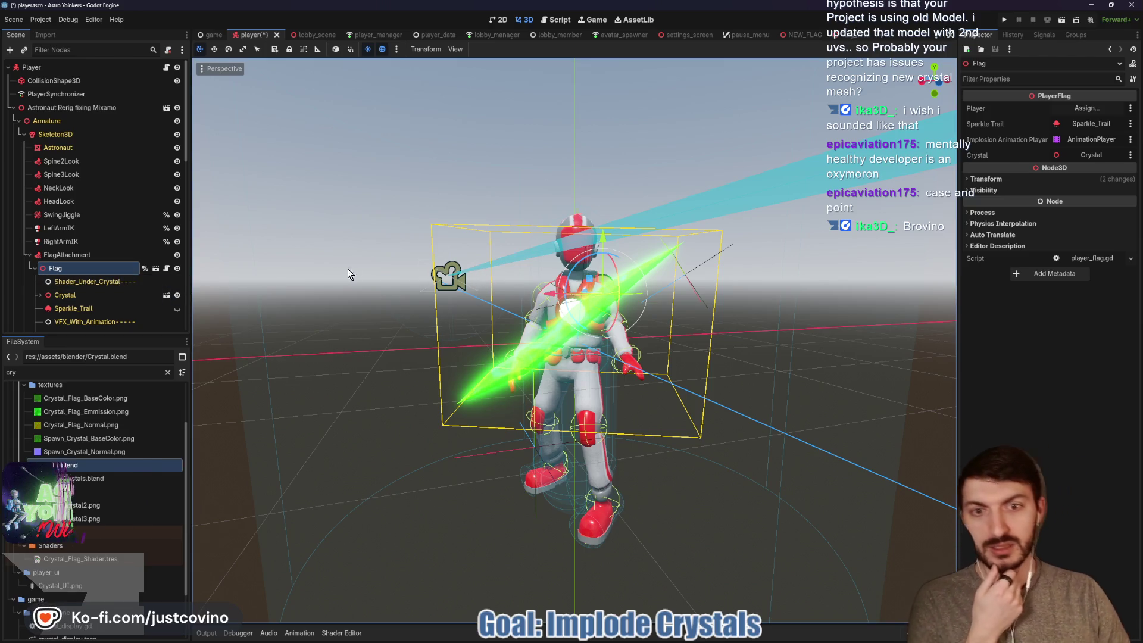
pyautogui.click(175, 273)
pyautogui.click(179, 274)
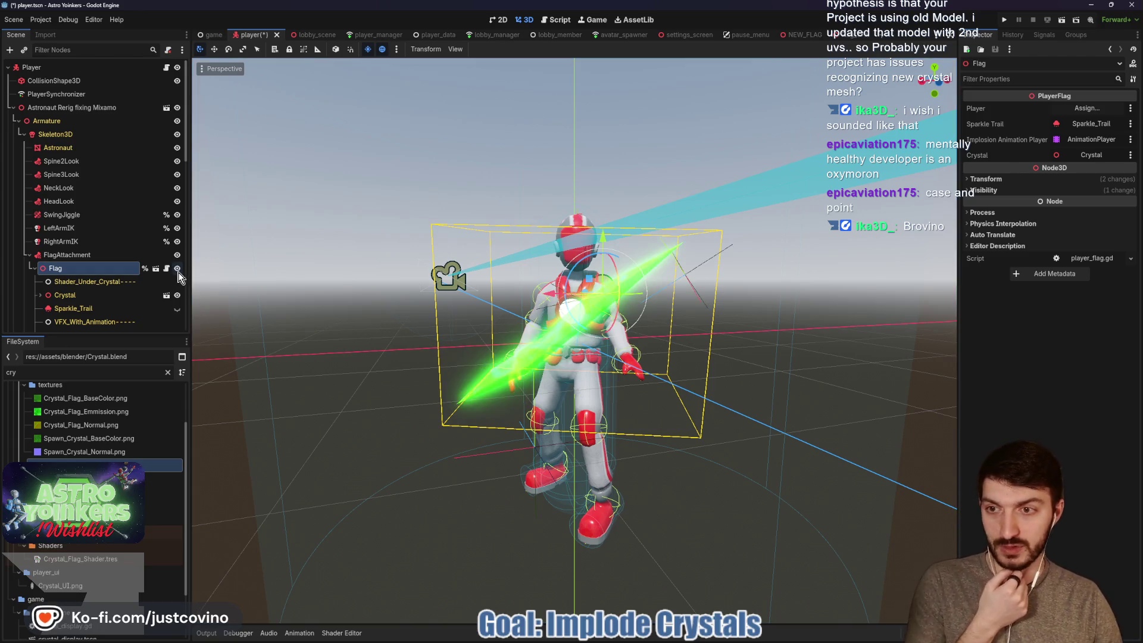
pyautogui.click(178, 269)
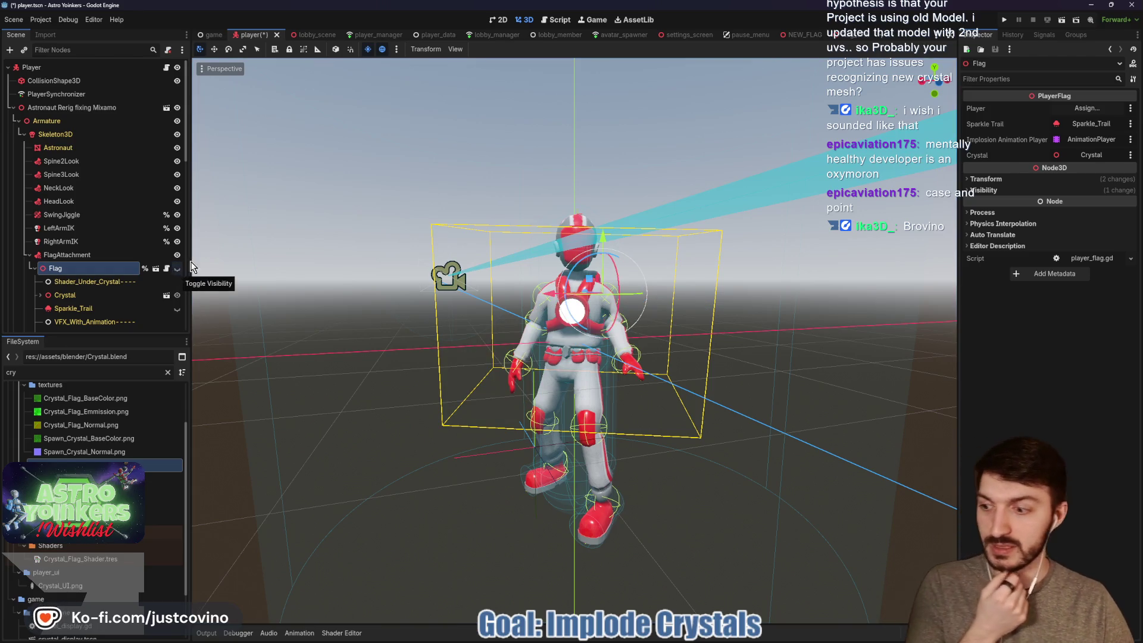
pyautogui.hotkey('ctrl', 's')
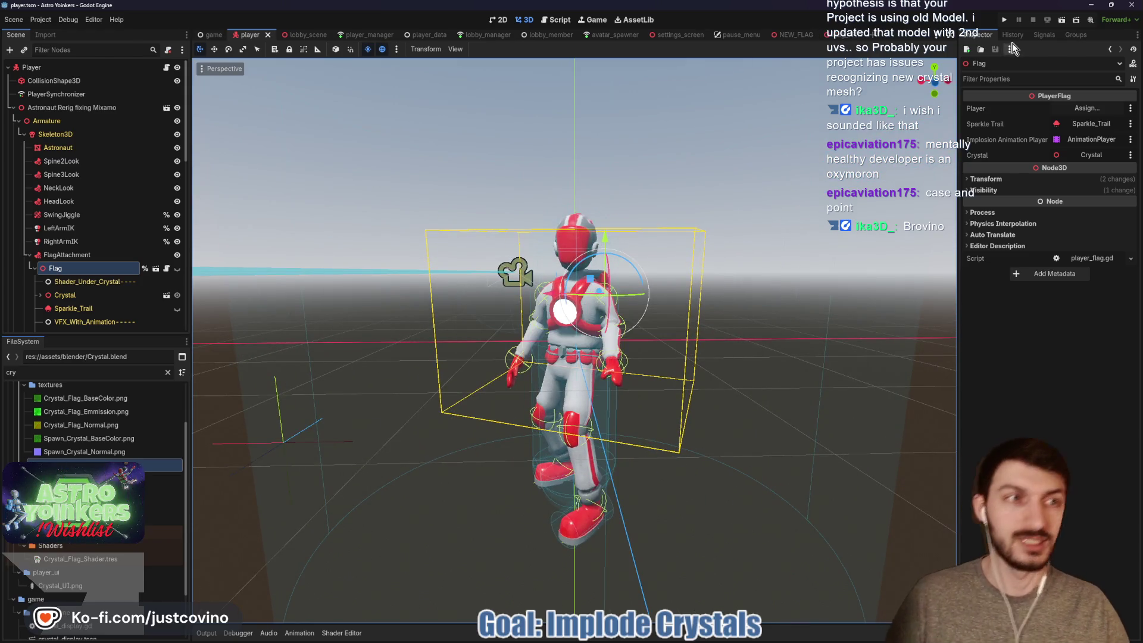
pyautogui.click(1002, 21)
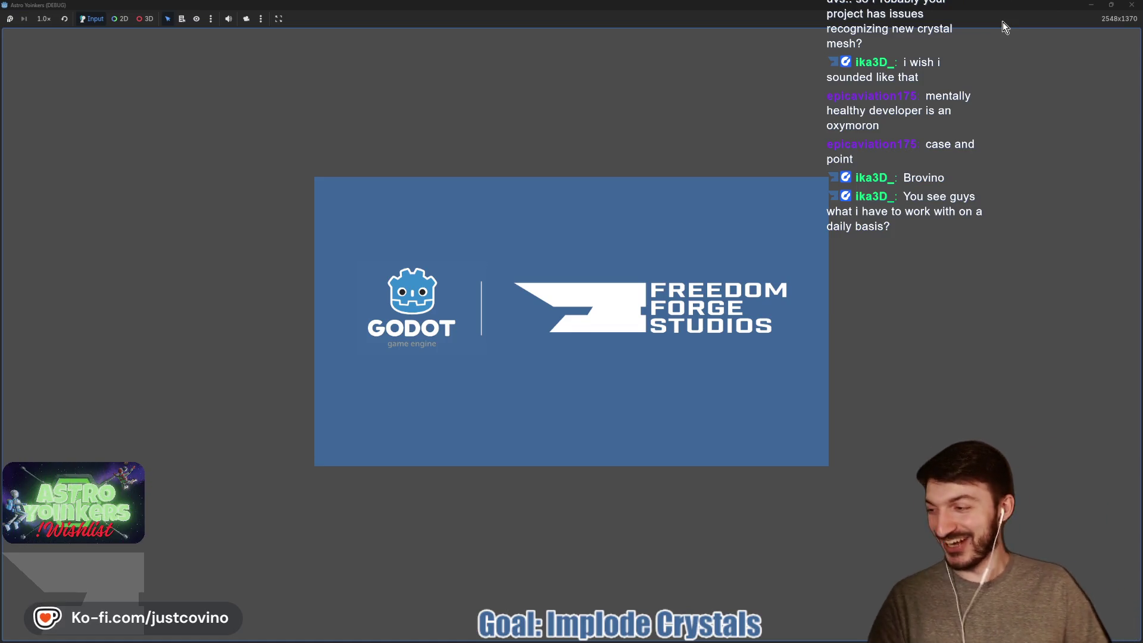
# Take the game window out of full screen, then move and enlarge it.
pyautogui.click(1127, 9)
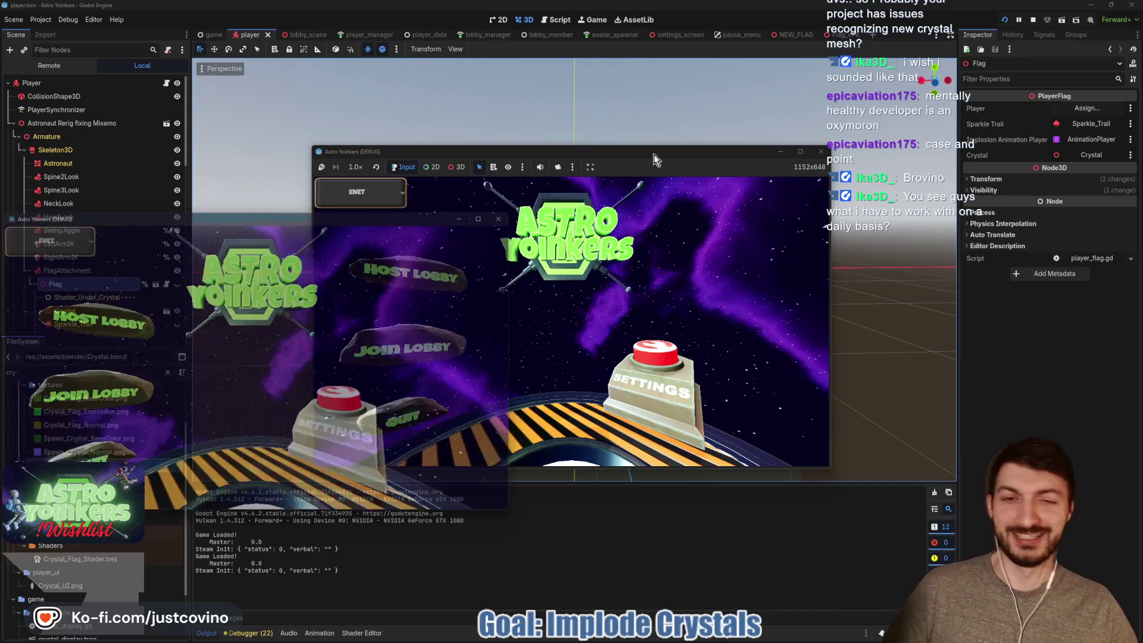
pyautogui.moveTo(630, 169); pyautogui.dragTo(486, 163)
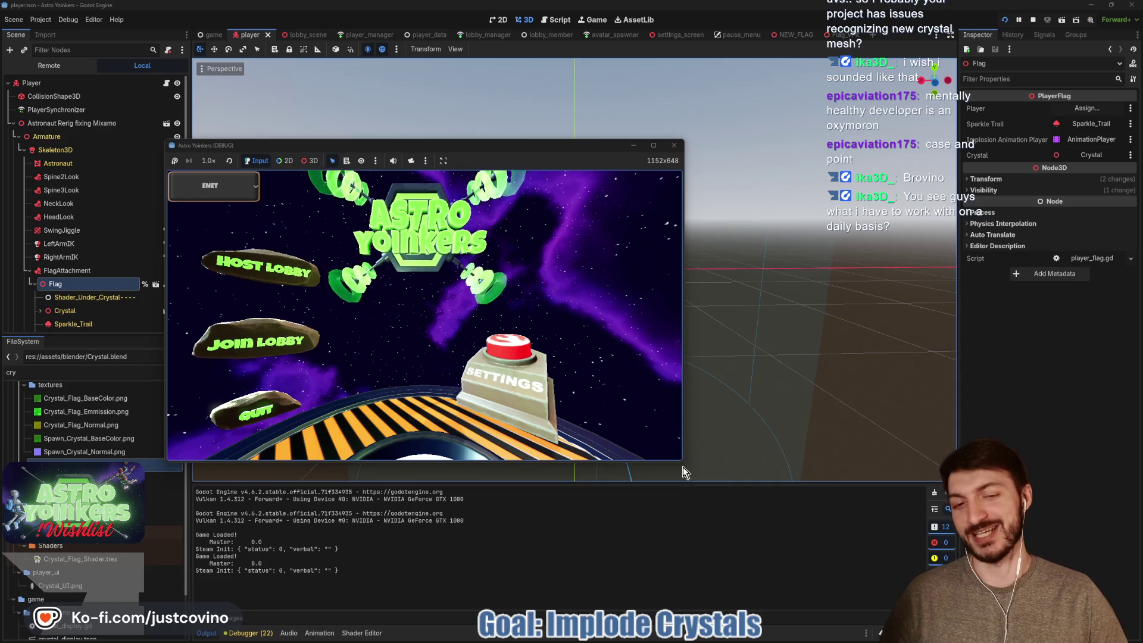
pyautogui.moveTo(683, 467); pyautogui.dragTo(851, 554)
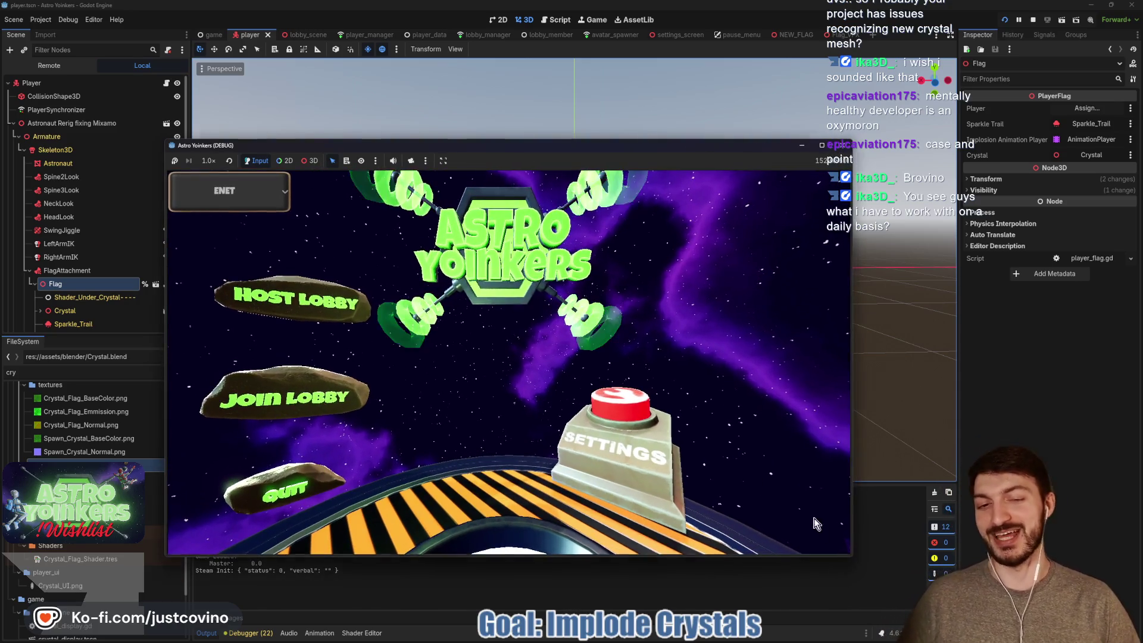
# Host a private lobby, ready up, and open the match customization screen.
pyautogui.click(328, 288)
pyautogui.click(486, 312)
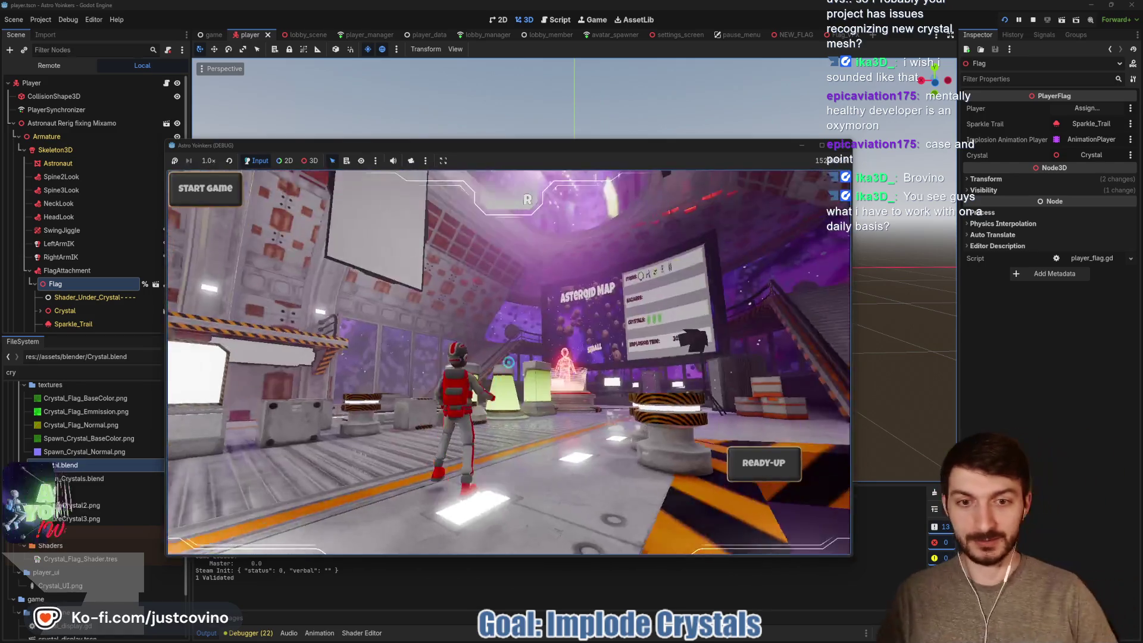
pyautogui.press('r')
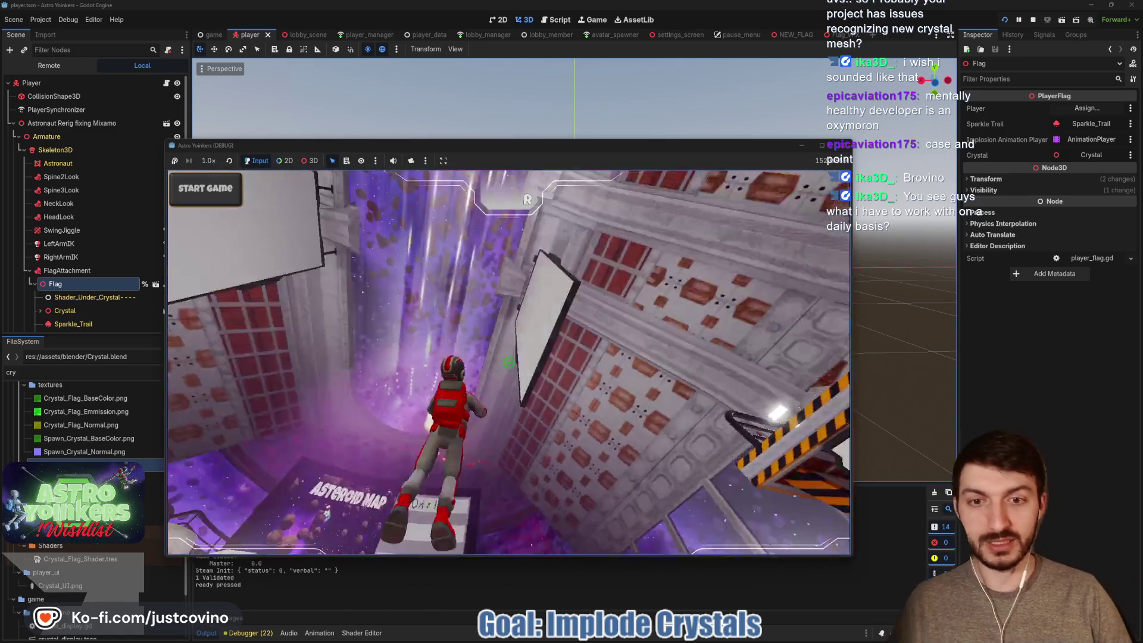
pyautogui.press('w')
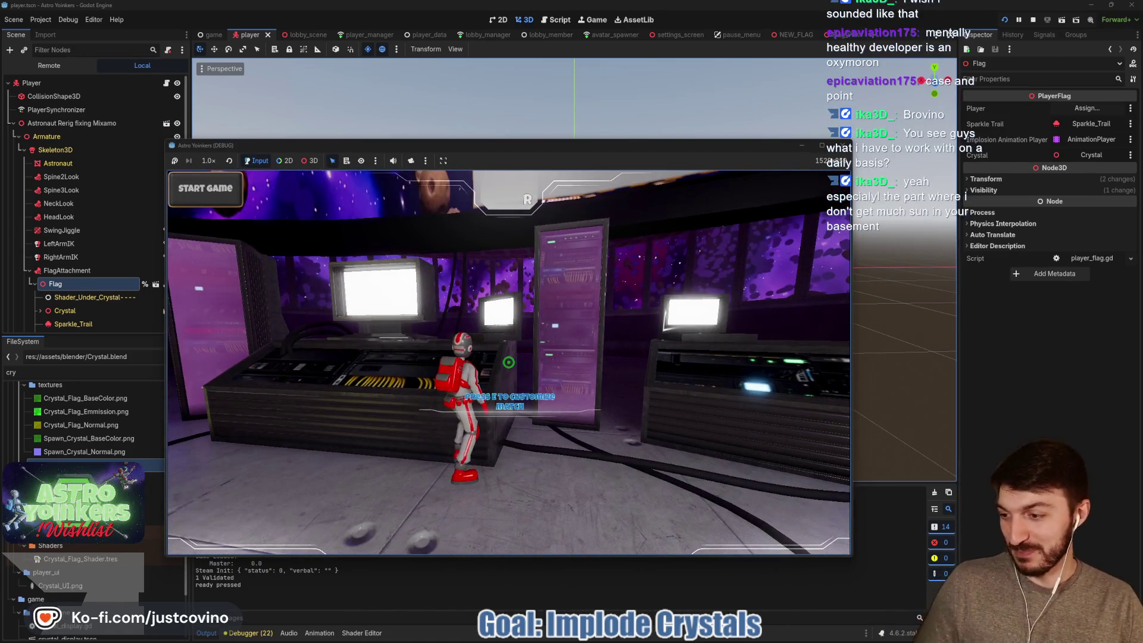
pyautogui.press('e')
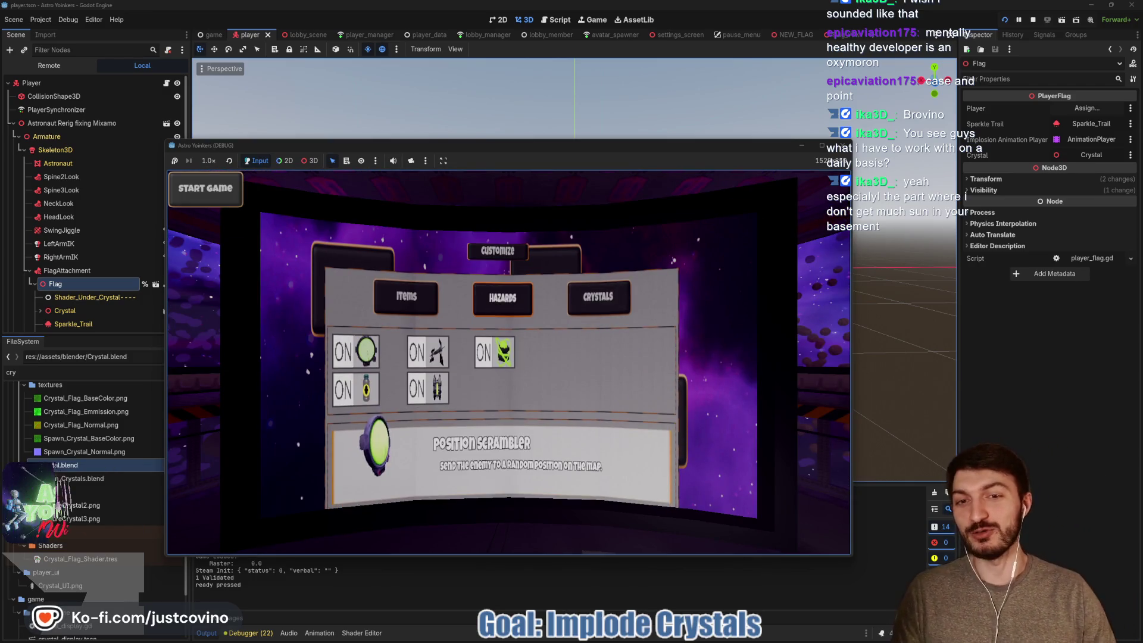
# Set Crystals Implosion Time to 5, start the match, then stop the debug game.
pyautogui.click(598, 295)
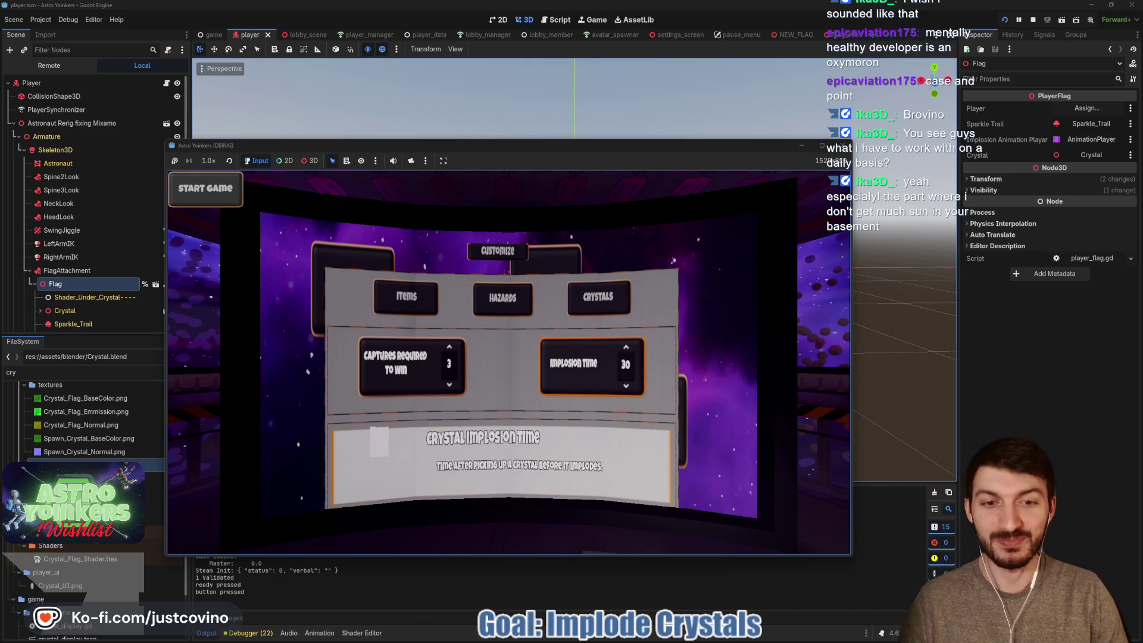
pyautogui.scroll(-7, 625, 364)
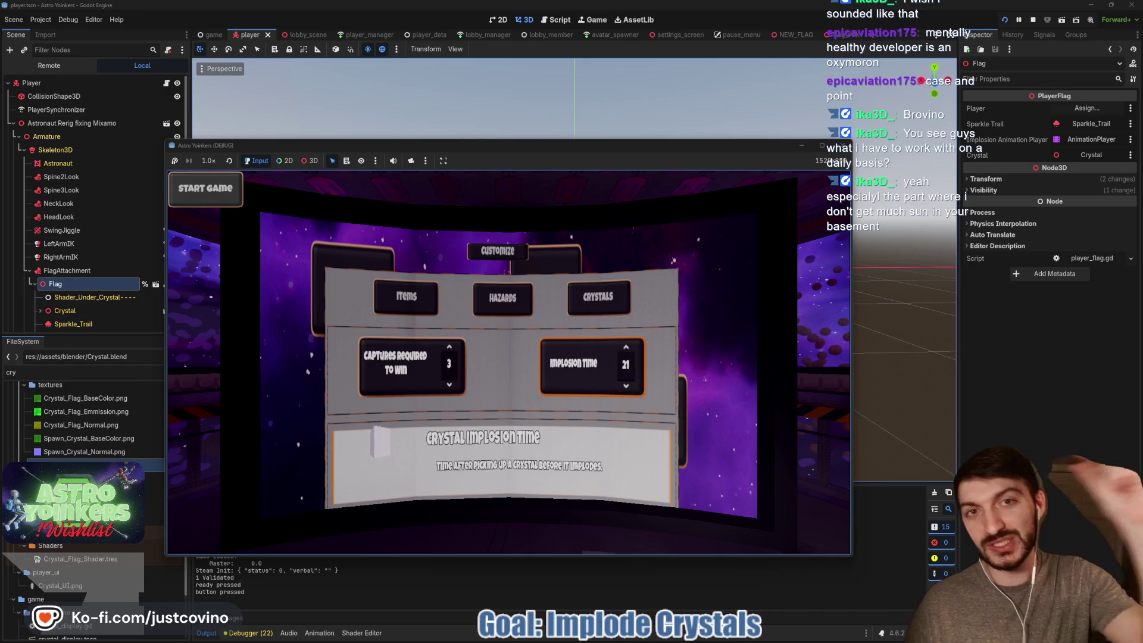
pyautogui.scroll(-3, 625, 364)
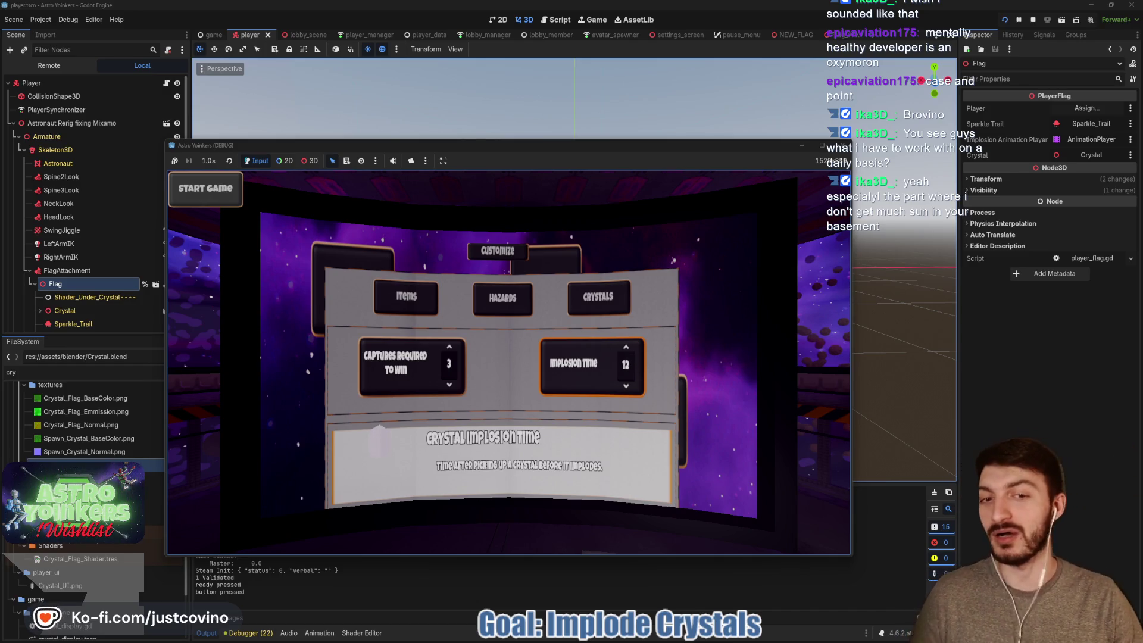
pyautogui.scroll(-4, 625, 364)
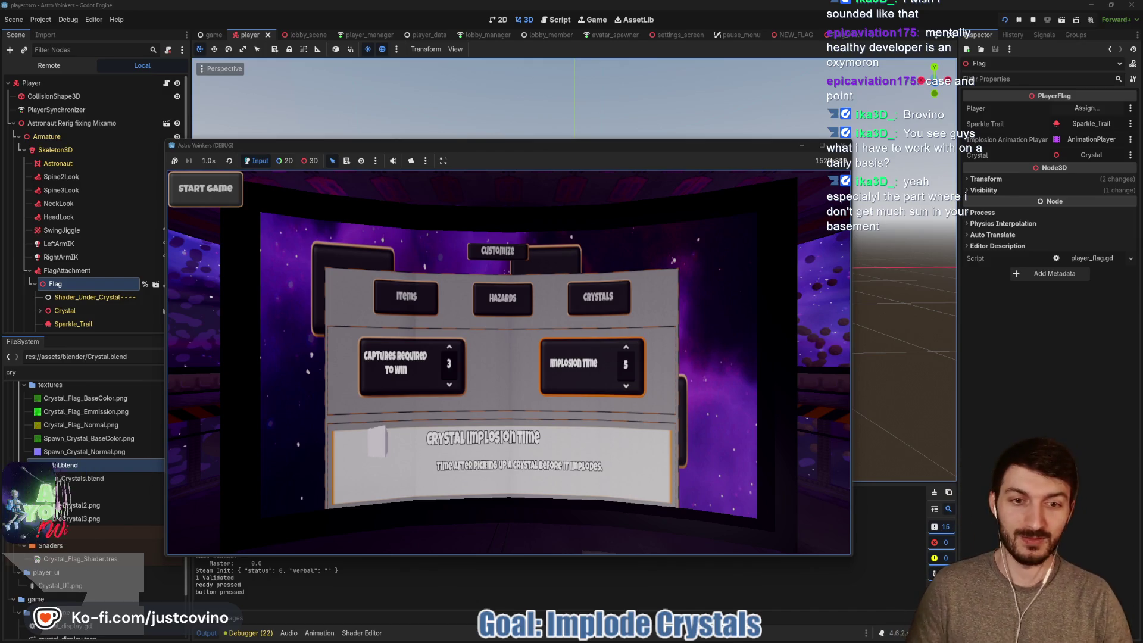
pyautogui.click(223, 195)
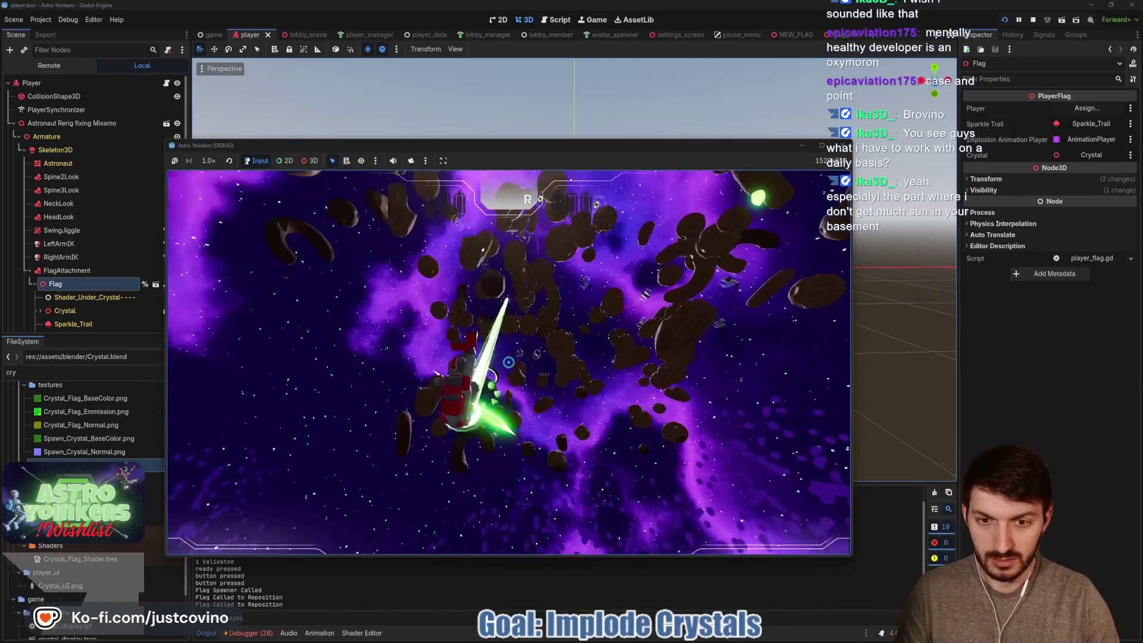
pyautogui.press('F8')
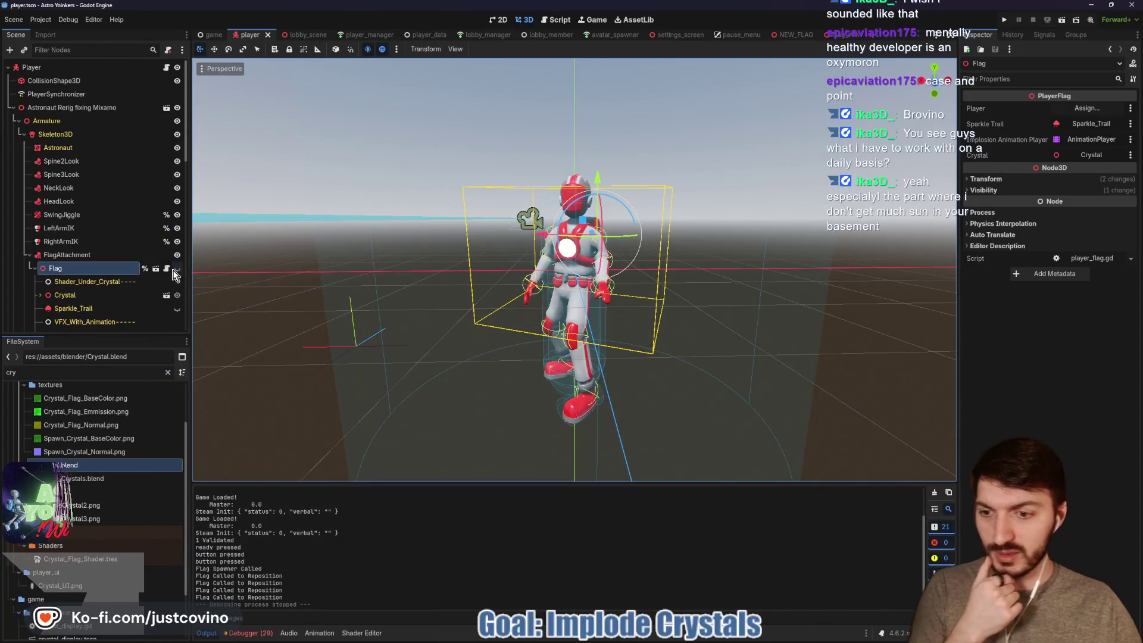
# Review the debugger's material errors and open the Flag's player_flag.gd script.
pyautogui.click(256, 632)
pyautogui.scroll(-3, 405, 548)
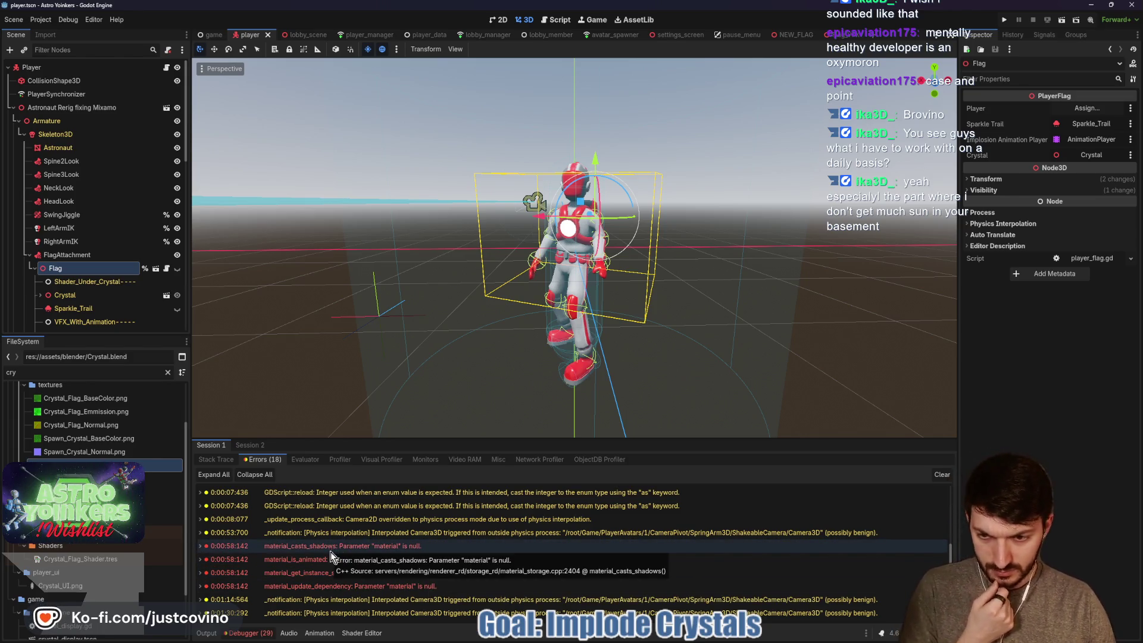
pyautogui.click(166, 268)
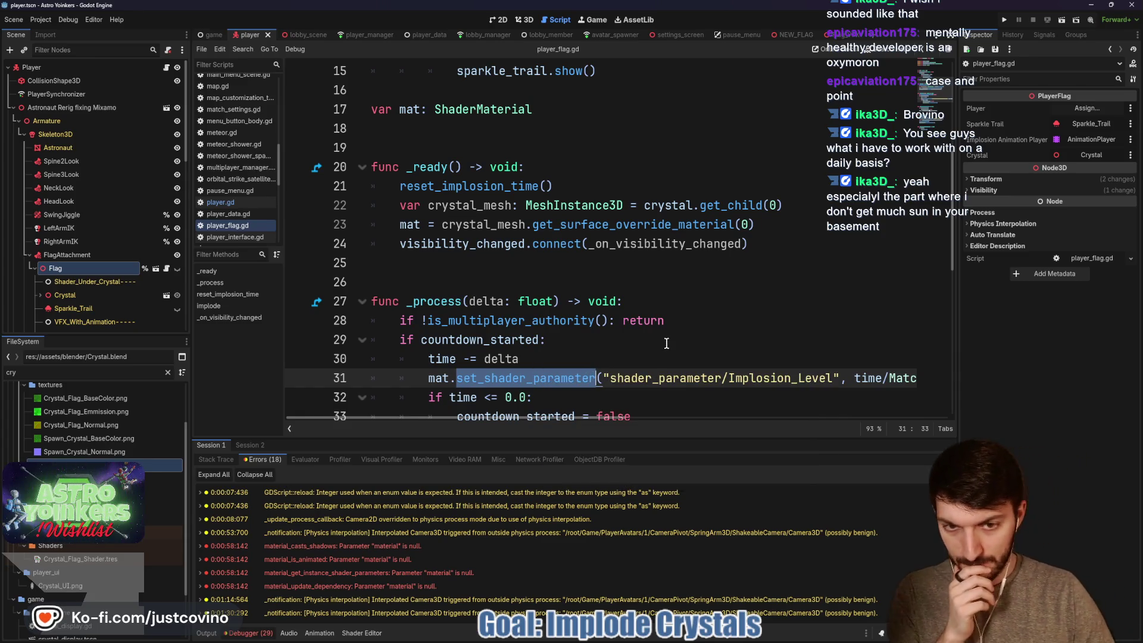
# Remove the shader_parameter/ prefix on line 31, save, and check the Crystal's shader parameters in Flag_VFX.
pyautogui.moveTo(537, 381)
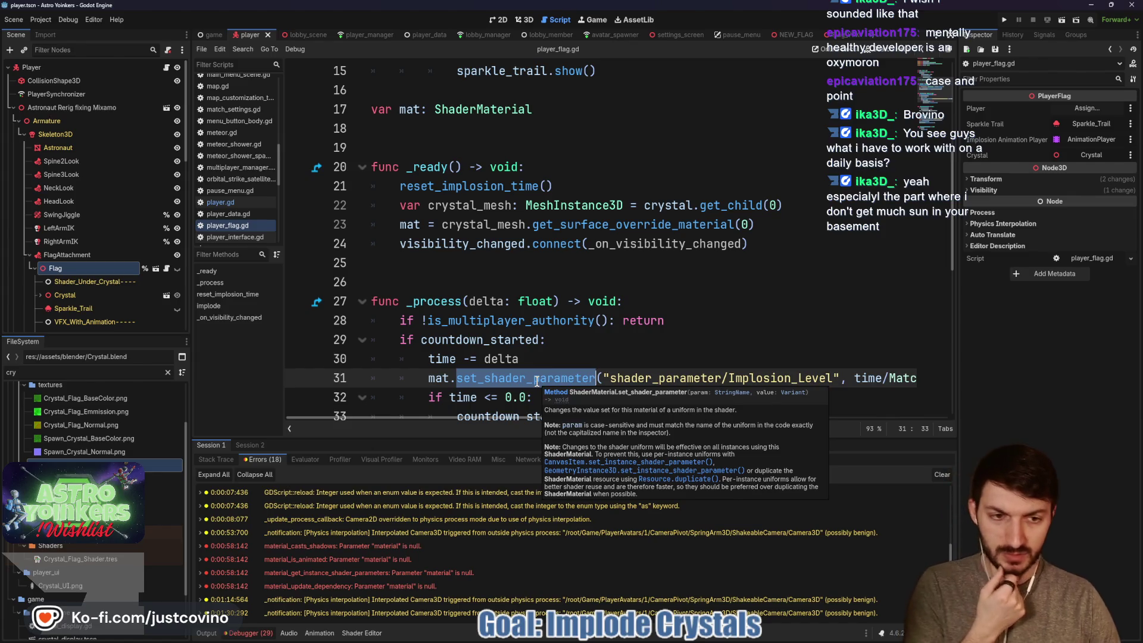
pyautogui.click(730, 378)
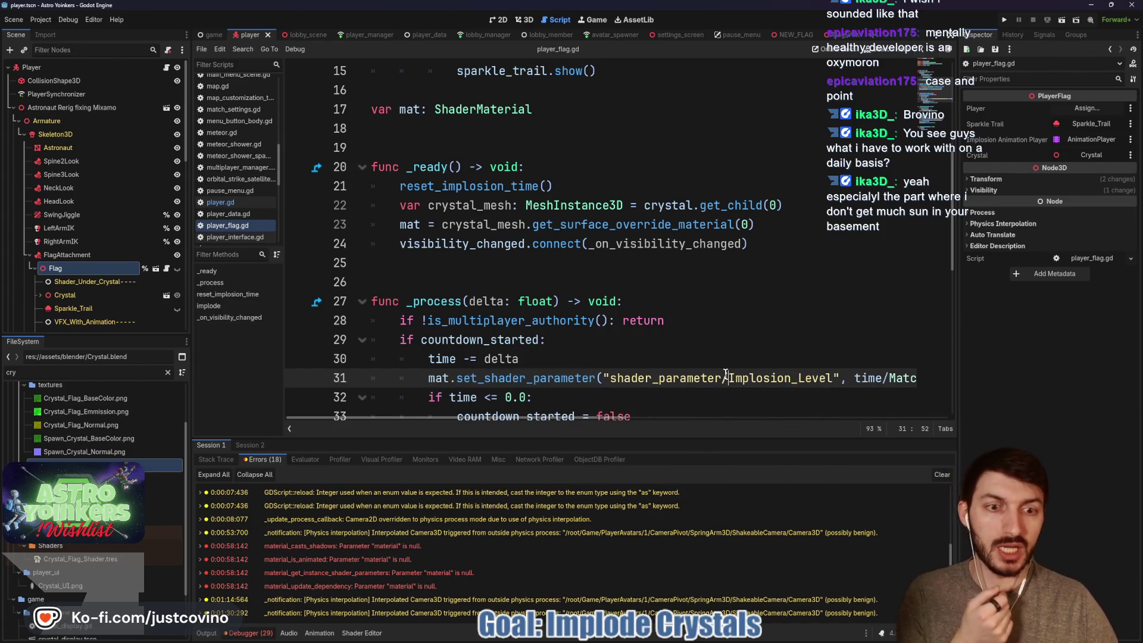
pyautogui.press('BackSpace')
pyautogui.press('BackSpace')
pyautogui.press('BackSpace')
pyautogui.press('BackSpace')
pyautogui.press('BackSpace')
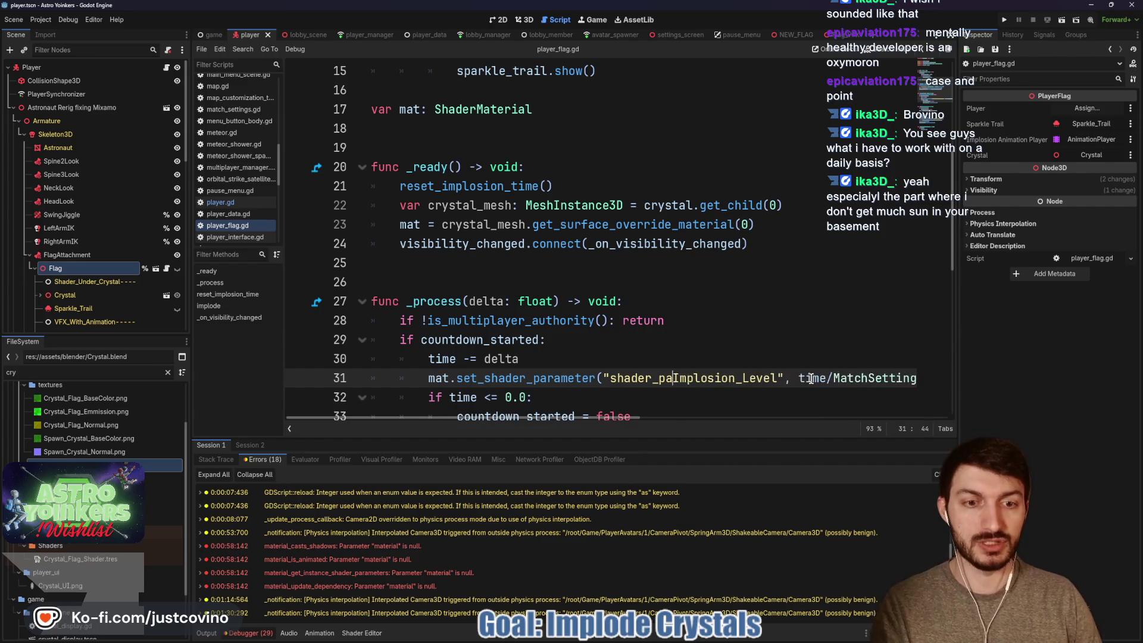
pyautogui.press('BackSpace')
pyautogui.press('BackSpace')
pyautogui.press('BackSpace')
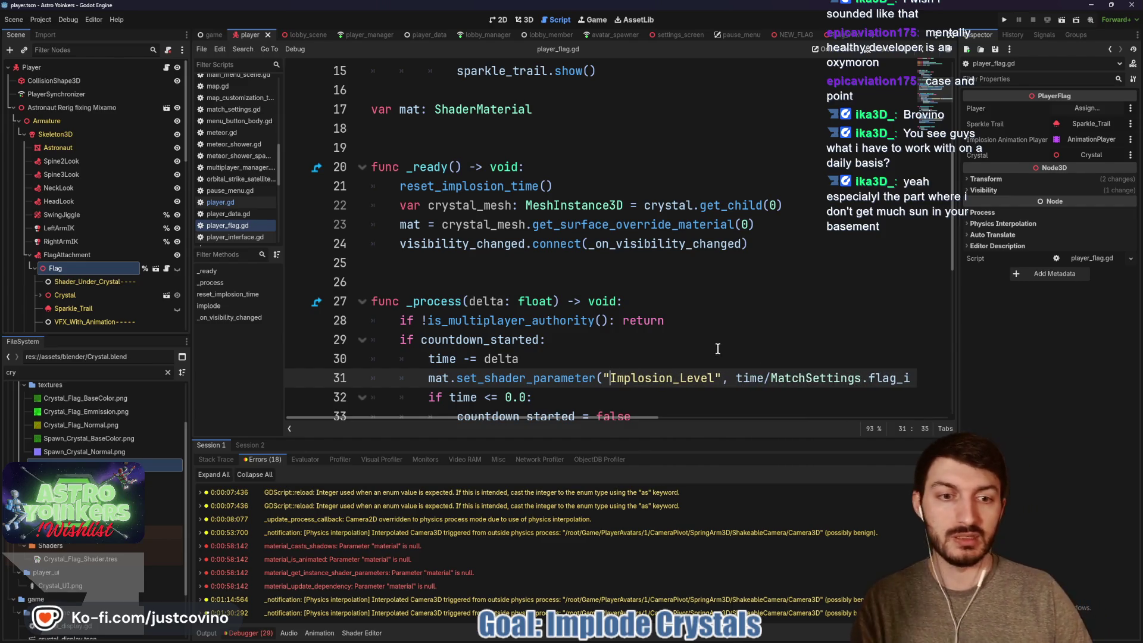
pyautogui.click(713, 357)
pyautogui.hotkey('ctrl', 's')
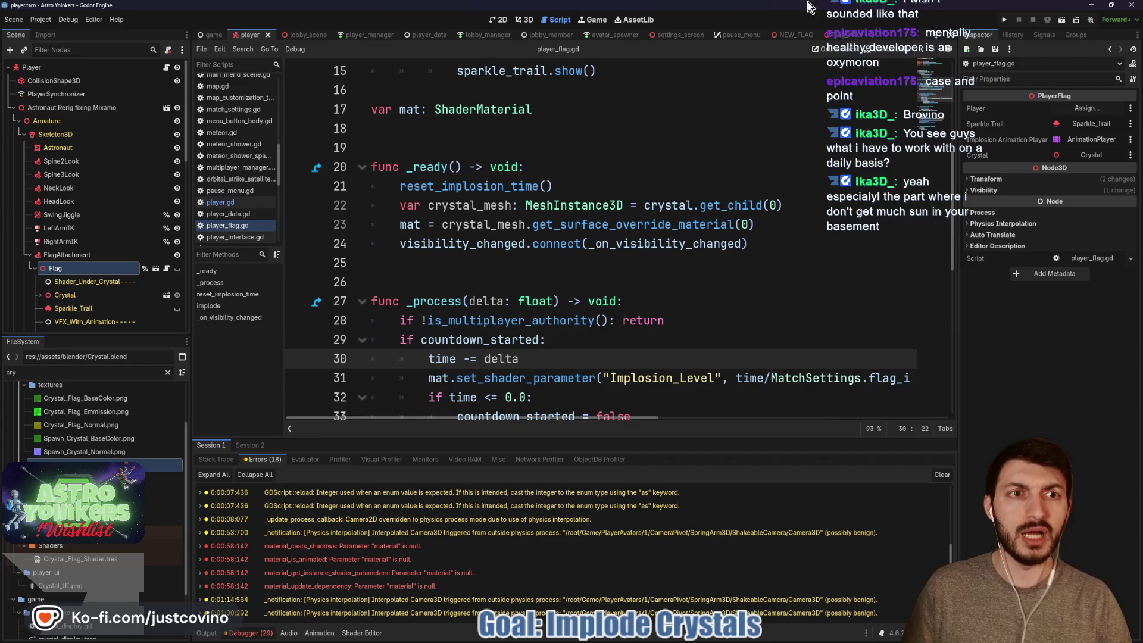
pyautogui.click(836, 34)
pyautogui.click(819, 273)
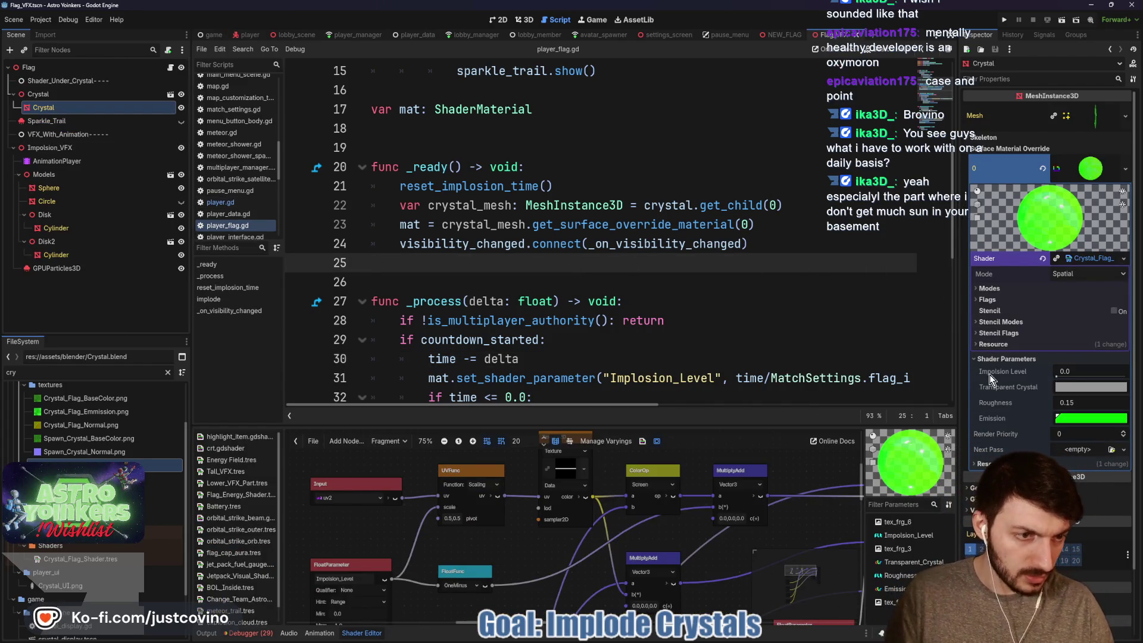
# Respell line 31's parameter as 'Impolsion_Level' to match the shader uniform and save player_flag.gd.
pyautogui.click(638, 377)
pyautogui.write('o')
pyautogui.press('Delete')
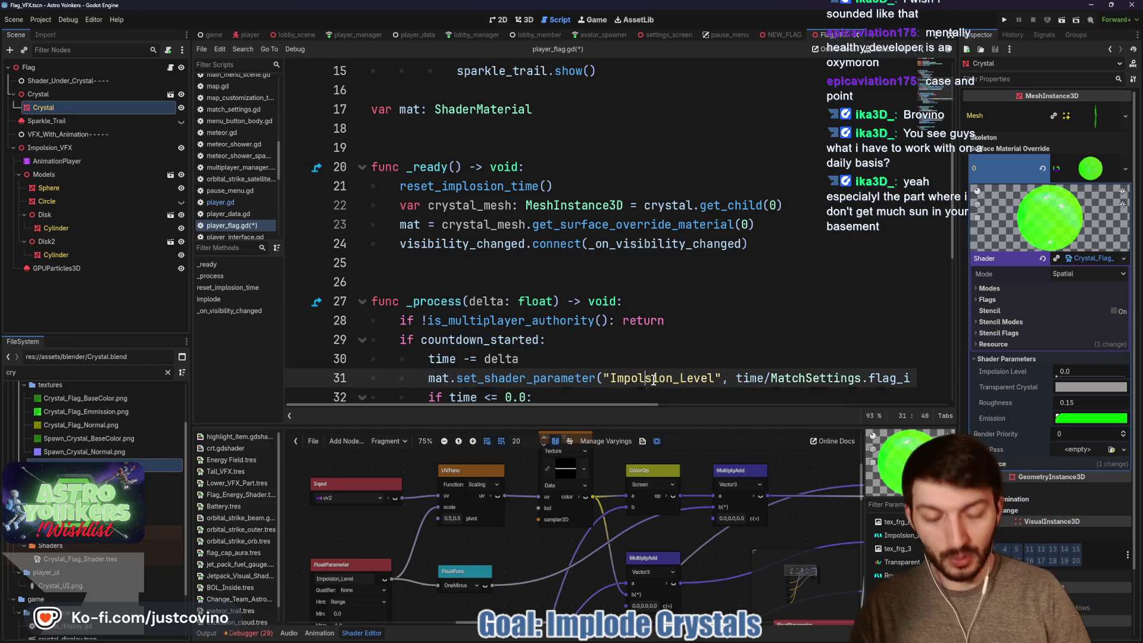
pyautogui.click(713, 359)
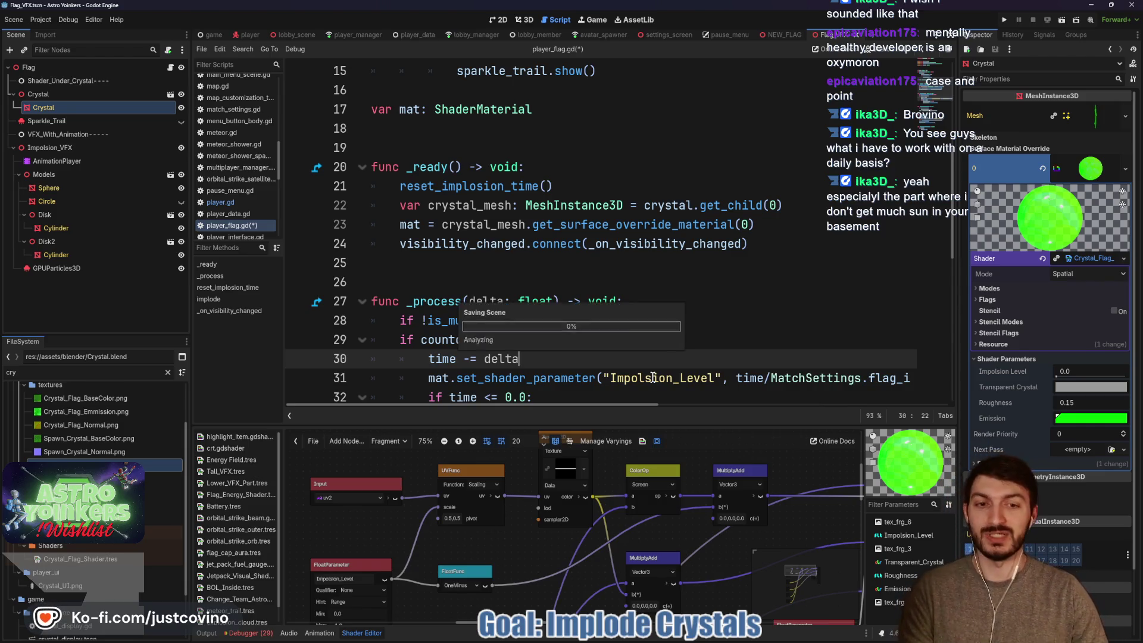
pyautogui.hotkey('ctrl', 's')
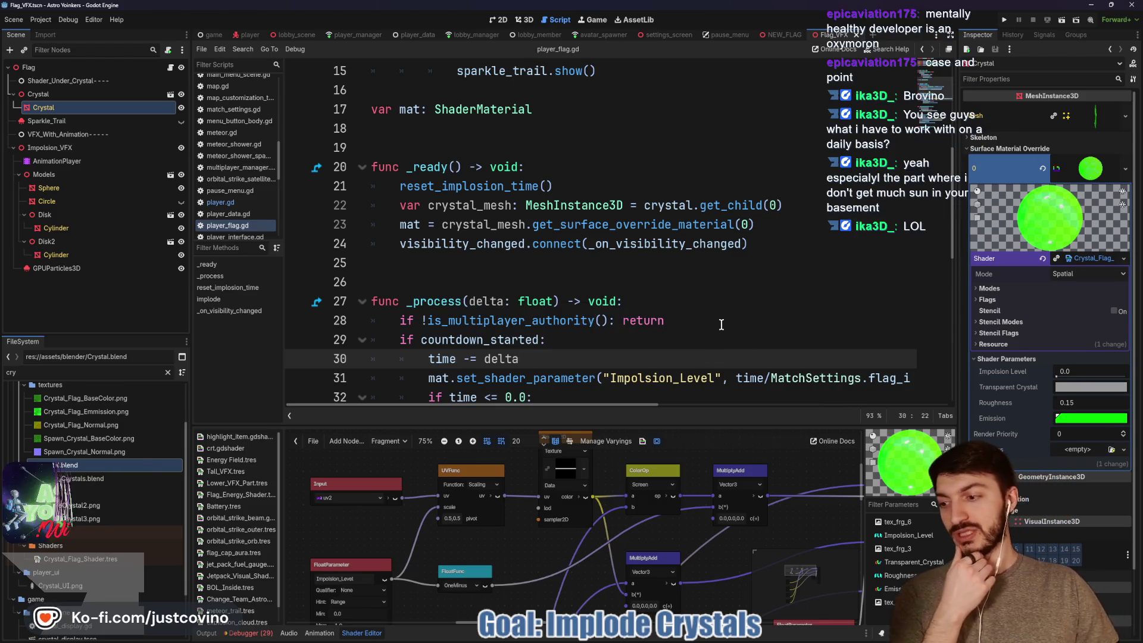
pyautogui.scroll(-1, 678, 358)
pyautogui.click(678, 339)
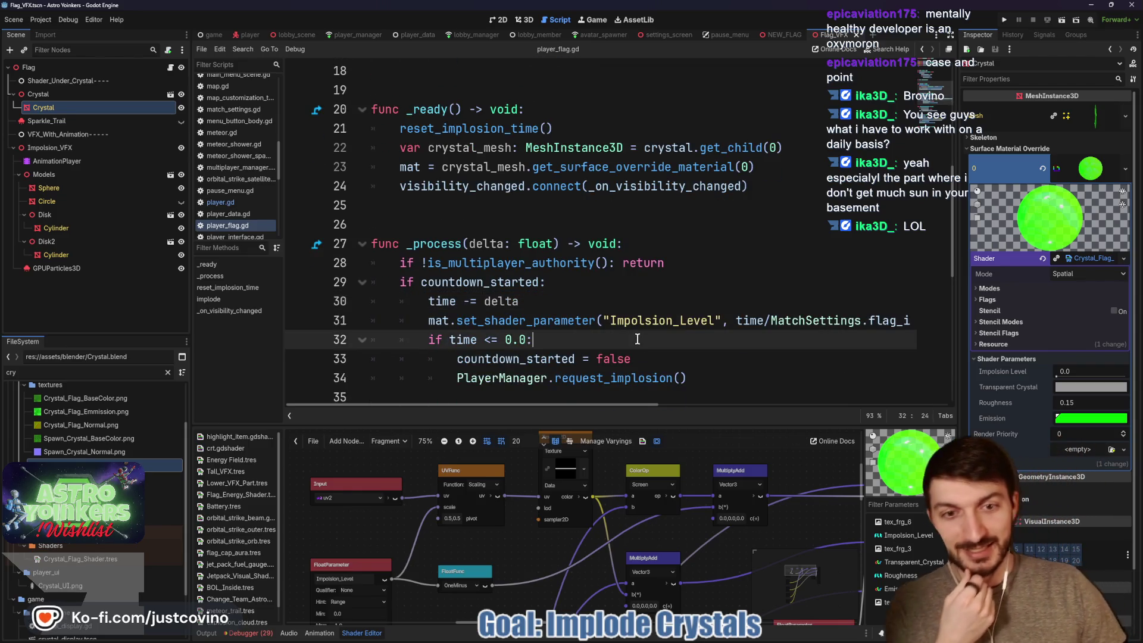
pyautogui.click(680, 321)
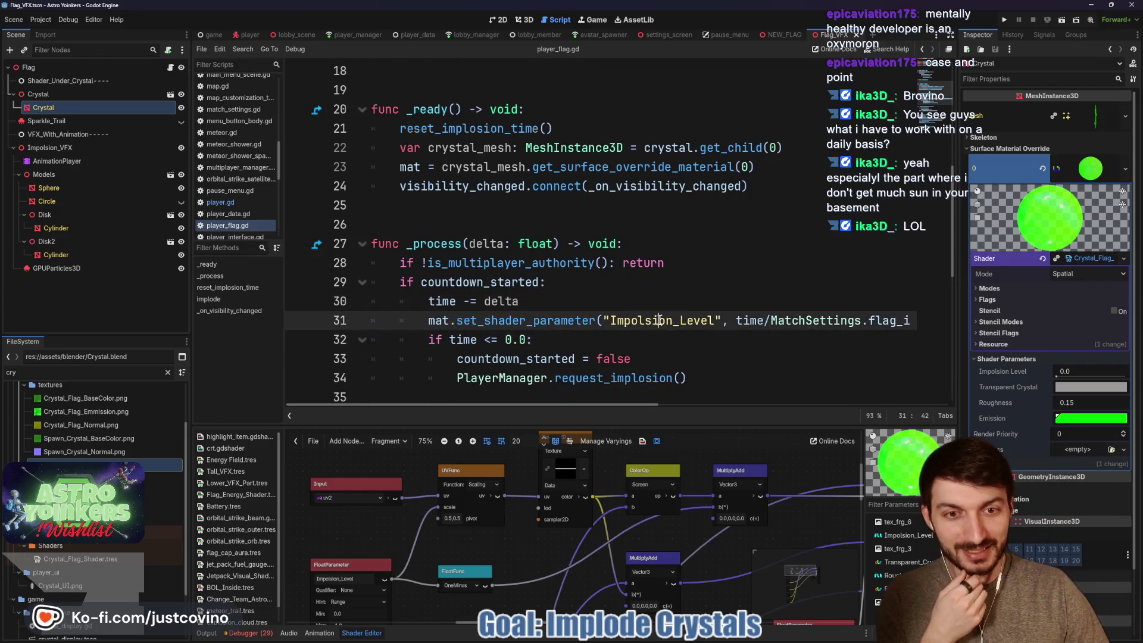
# Run the game, host a lobby, and mark the player ready.
pyautogui.click(1003, 20)
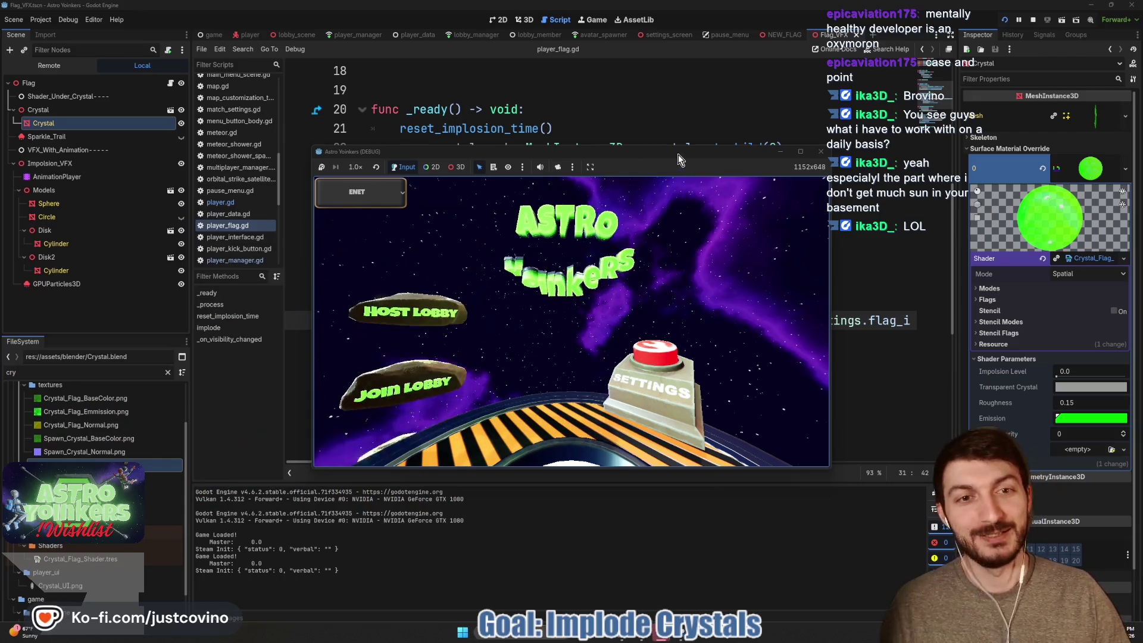
pyautogui.moveTo(677, 155); pyautogui.dragTo(571, 131)
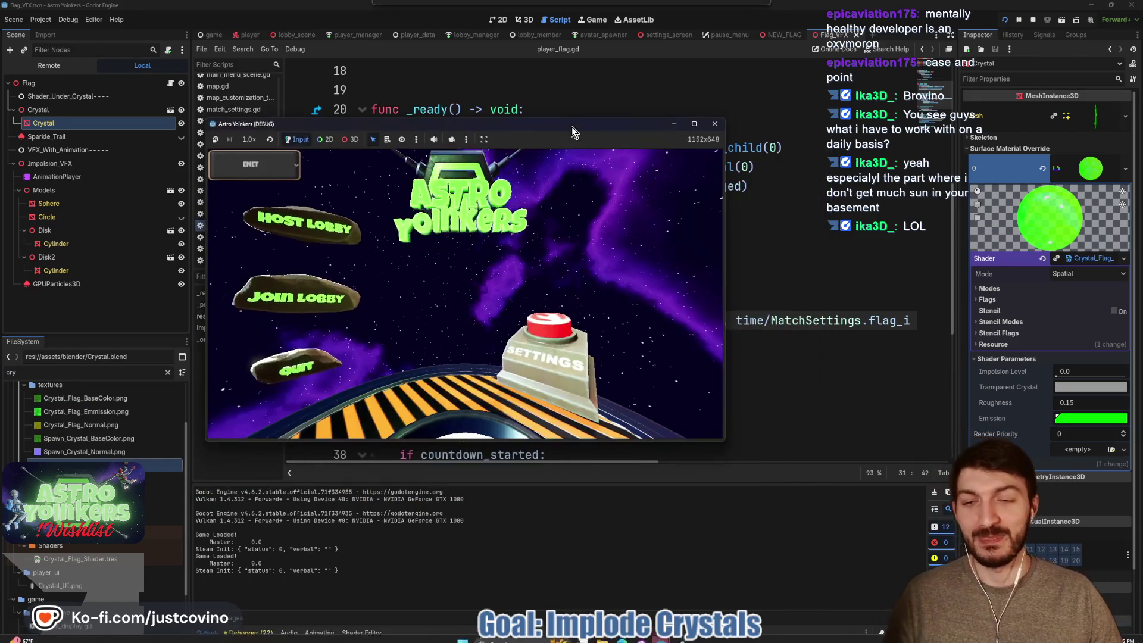
pyautogui.click(298, 240)
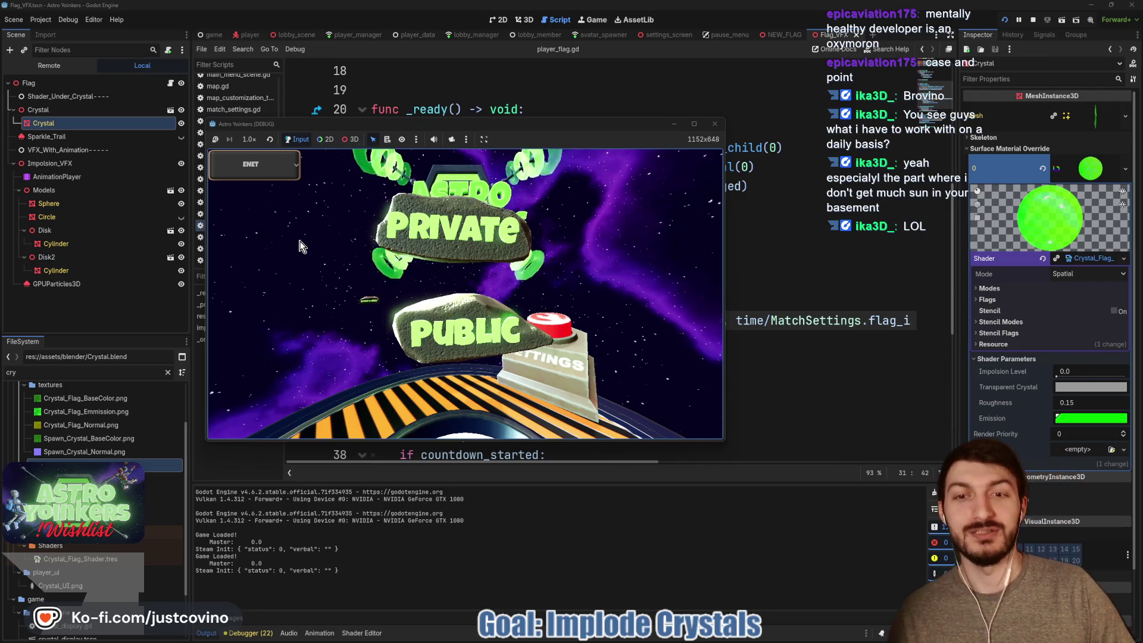
pyautogui.click(461, 245)
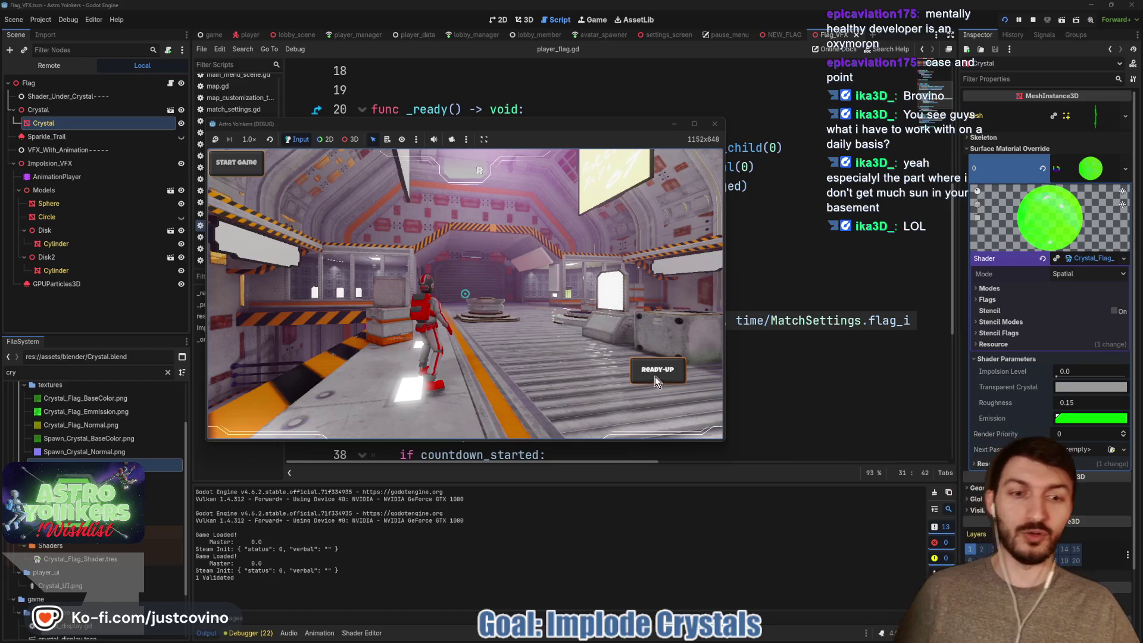
pyautogui.click(655, 375)
# Lower the crystal Implosion Time from 17 to 11 in Customize, then stop the game.
pyautogui.click(369, 280)
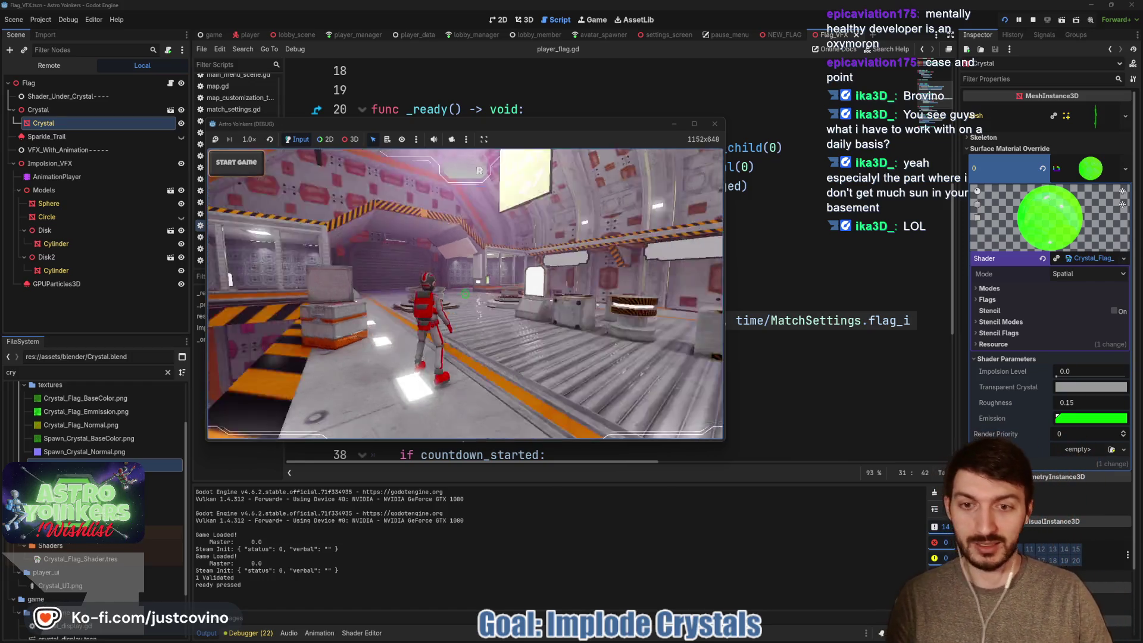
pyautogui.press('w')
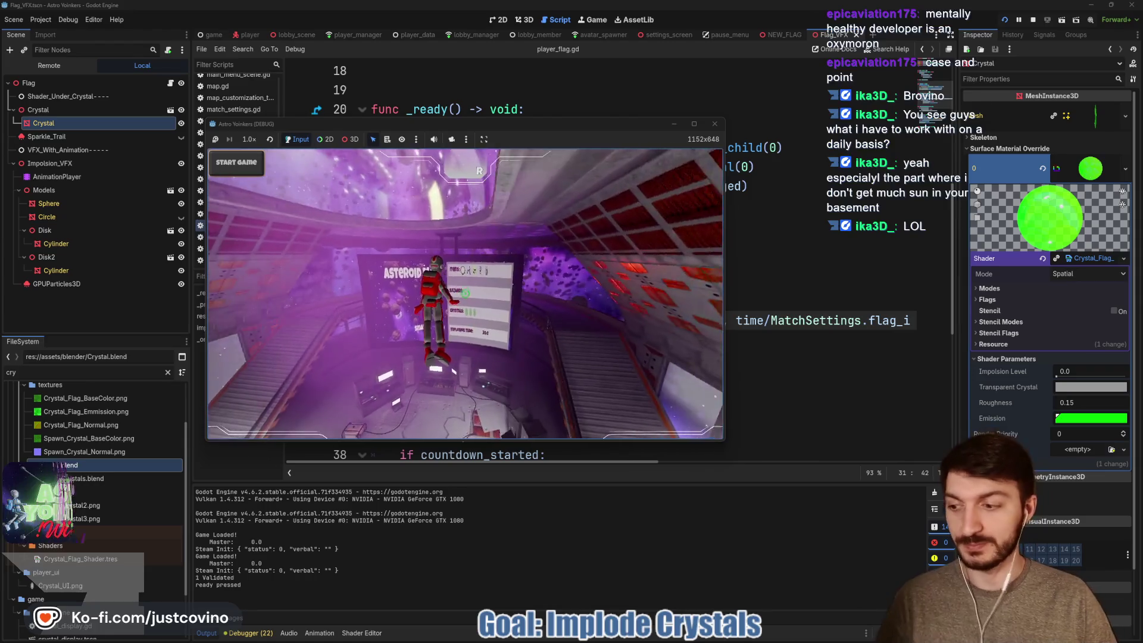
pyautogui.press('e')
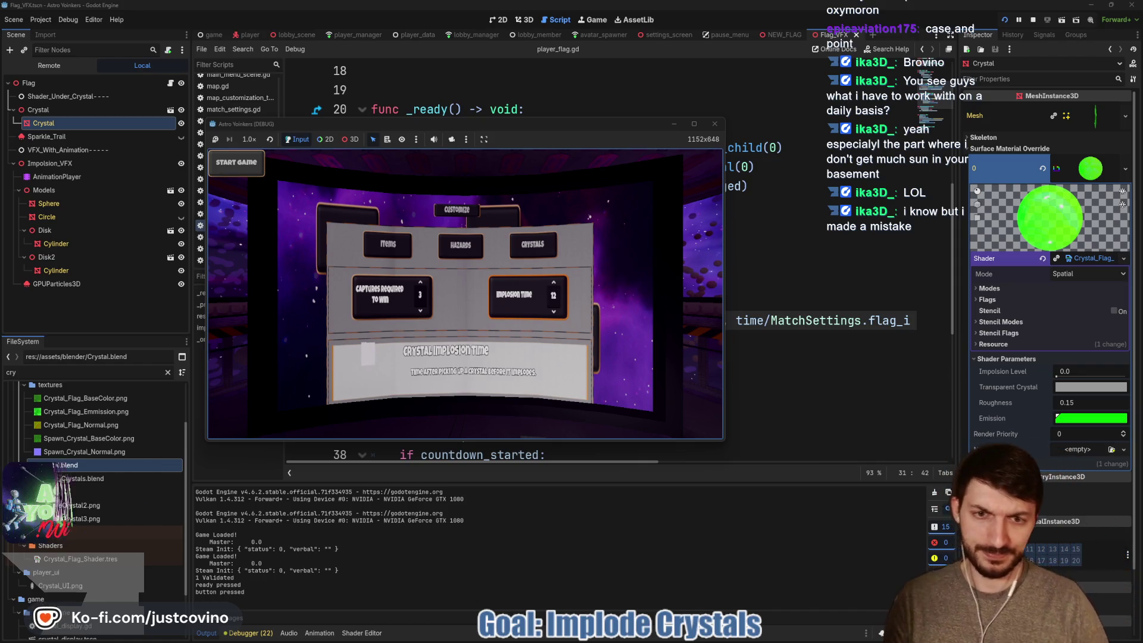
pyautogui.press('Down')
pyautogui.press('Escape')
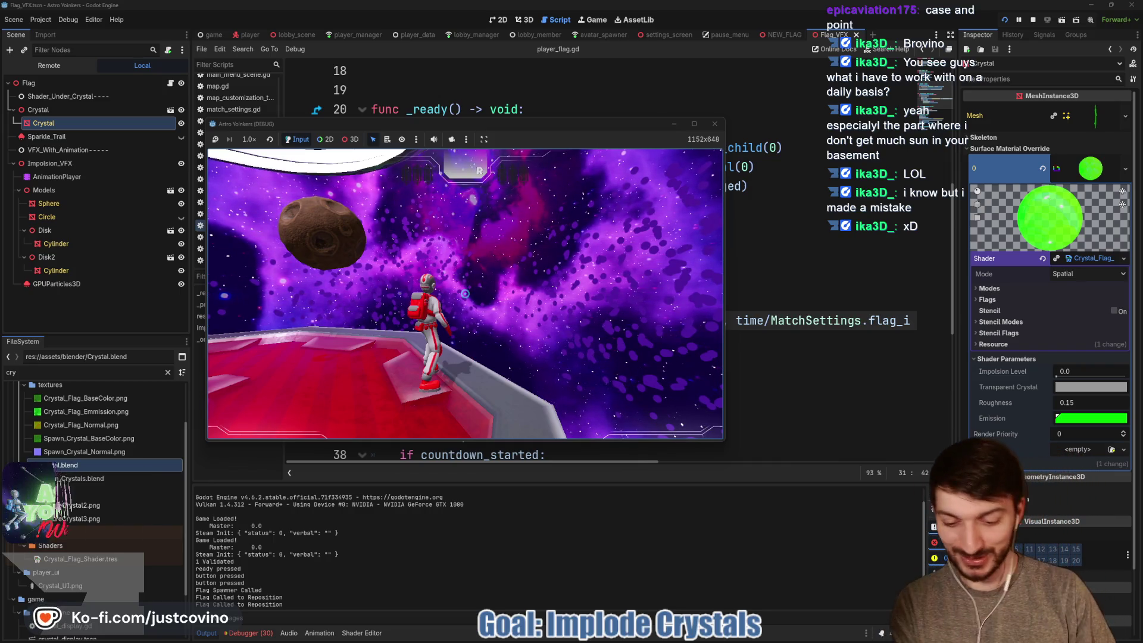
pyautogui.press('F8')
pyautogui.click(630, 340)
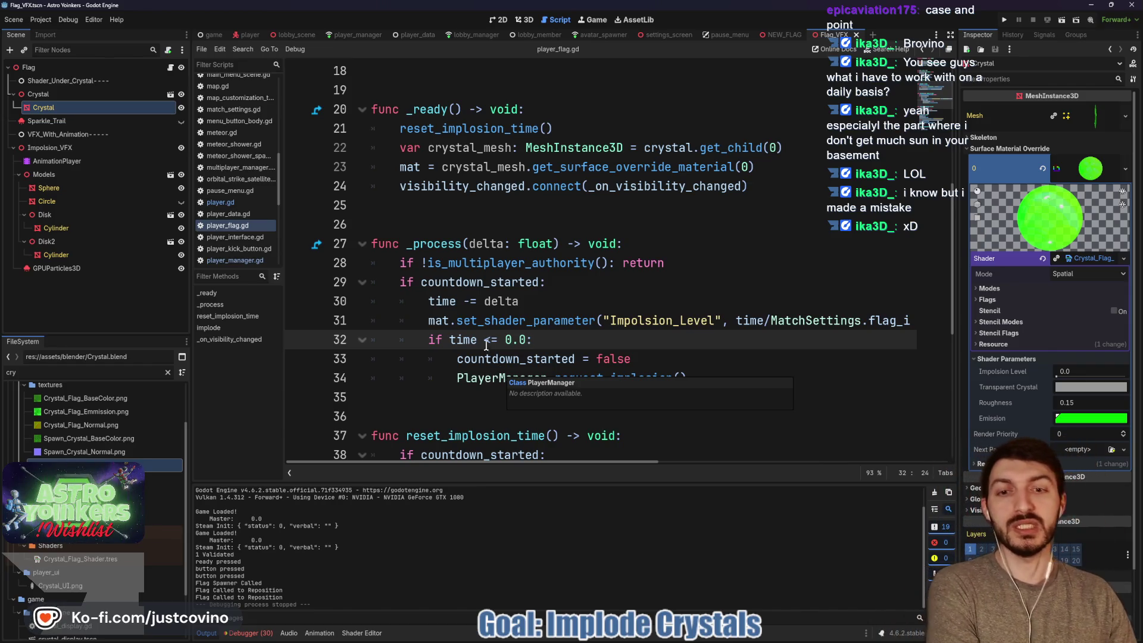
# Wrap line 31's time ratio in parentheses, append + -1, and save the script.
pyautogui.hscroll(3, 639, 342)
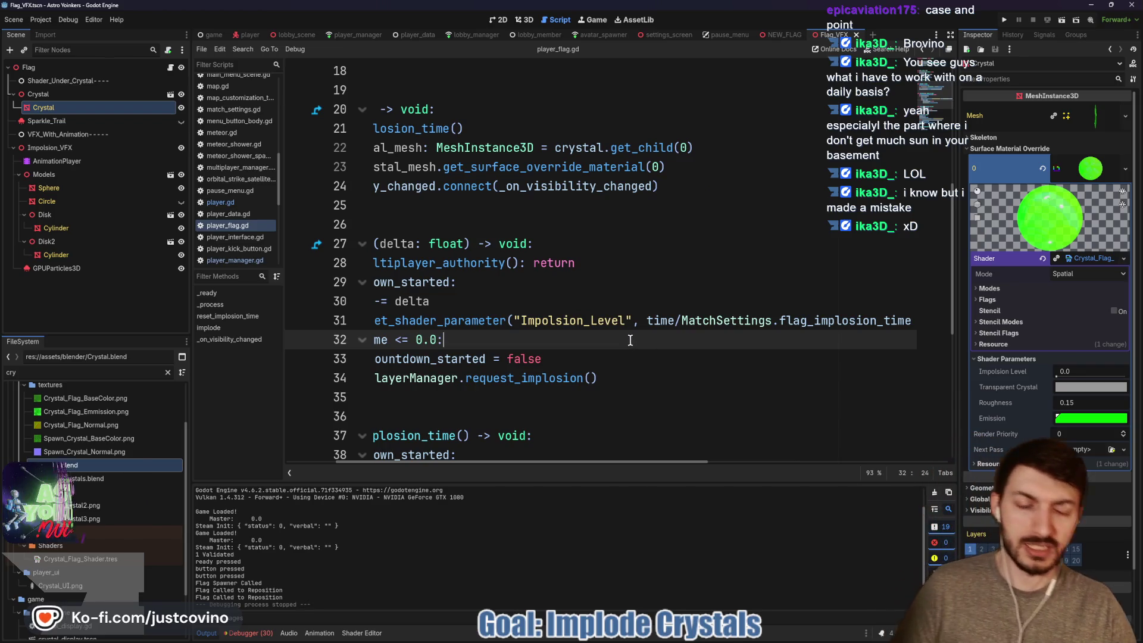
pyautogui.hscroll(6, 635, 347)
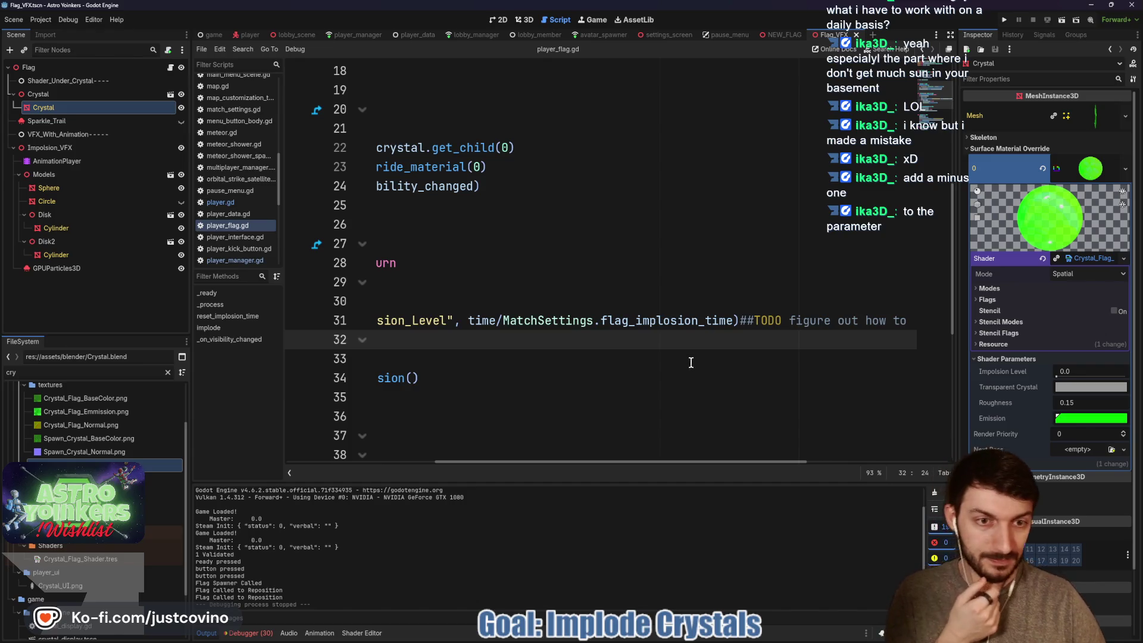
pyautogui.moveTo(733, 320); pyautogui.dragTo(465, 322)
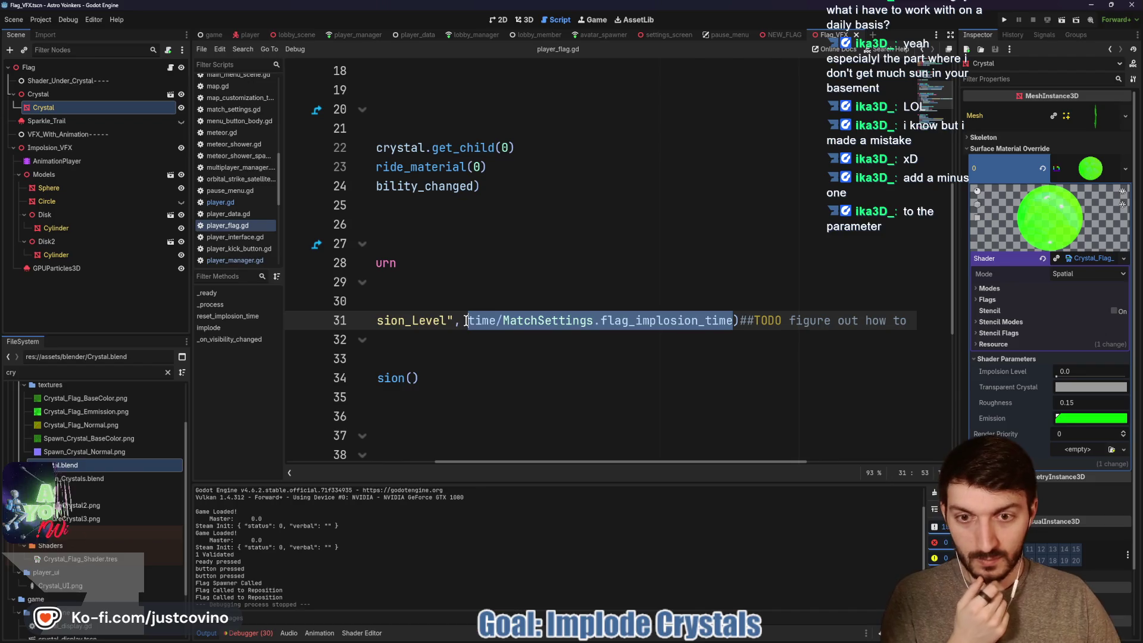
pyautogui.write('(')
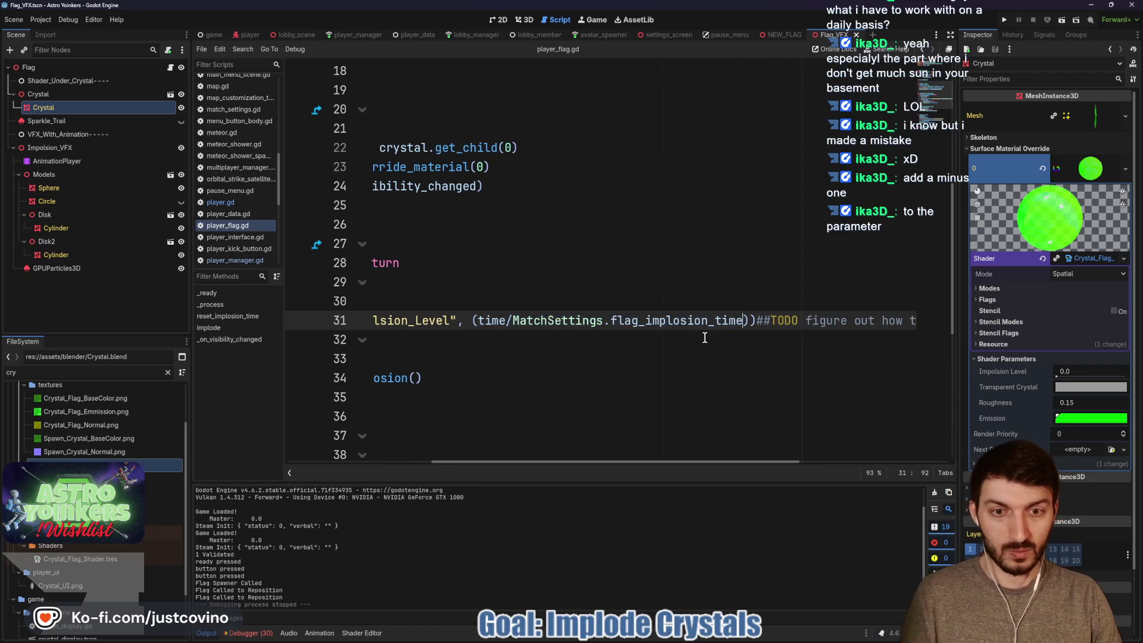
pyautogui.press('Right')
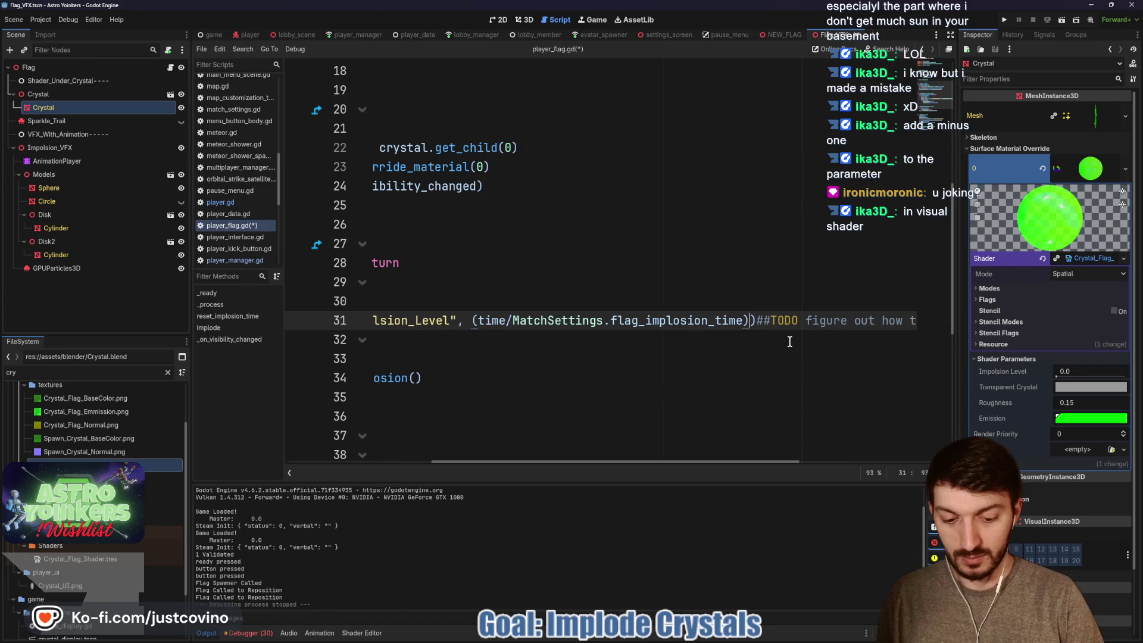
pyautogui.write('+ -1')
pyautogui.click(789, 341)
pyautogui.hotkey('ctrl', 's')
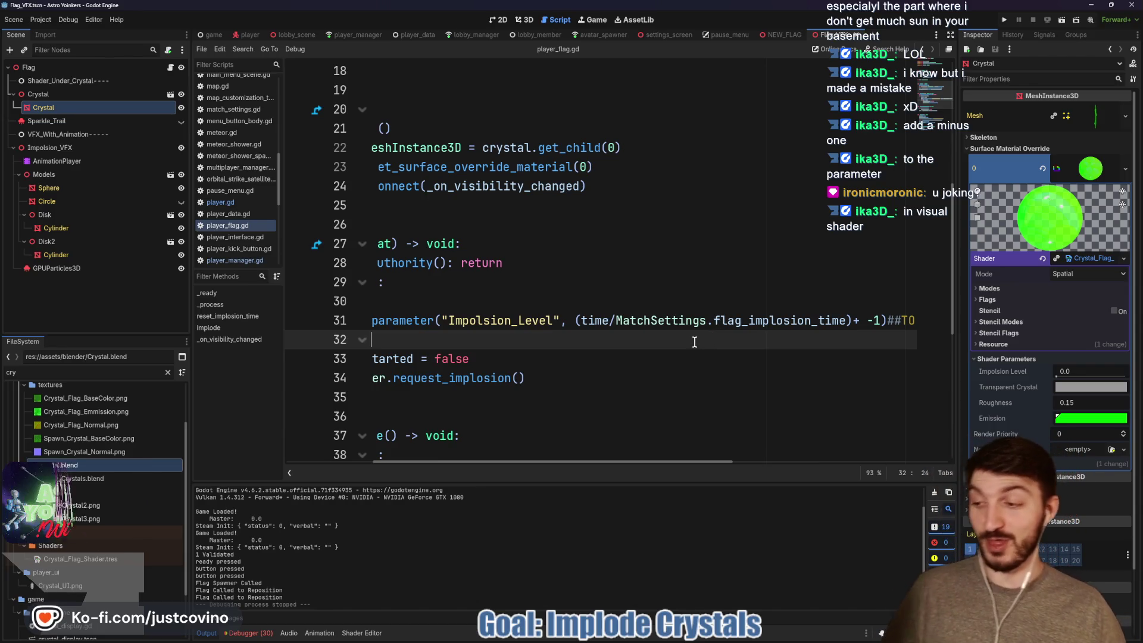
# Open the crystal's visual shader graph from its Shader resource.
pyautogui.hscroll(-3, 708, 342)
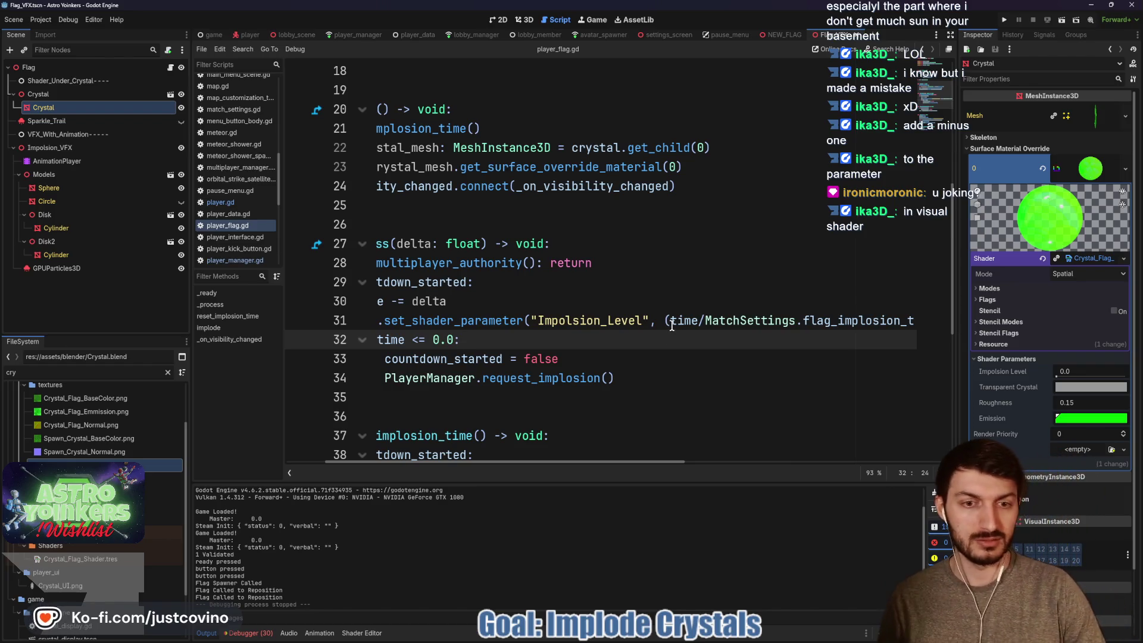
pyautogui.click(1077, 260)
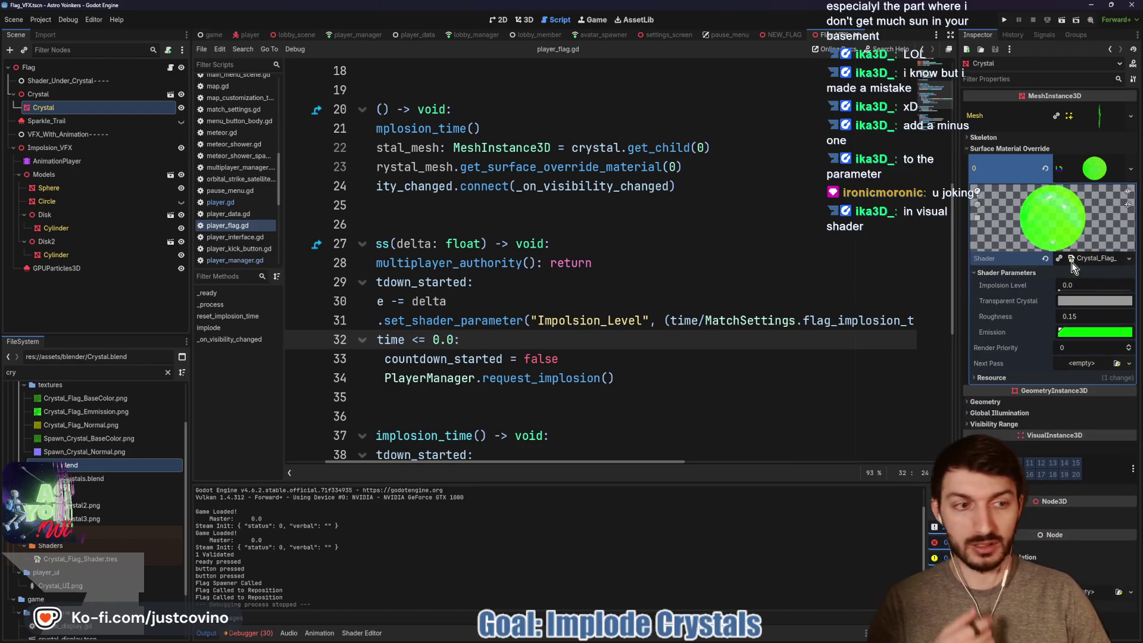
pyautogui.click(1080, 262)
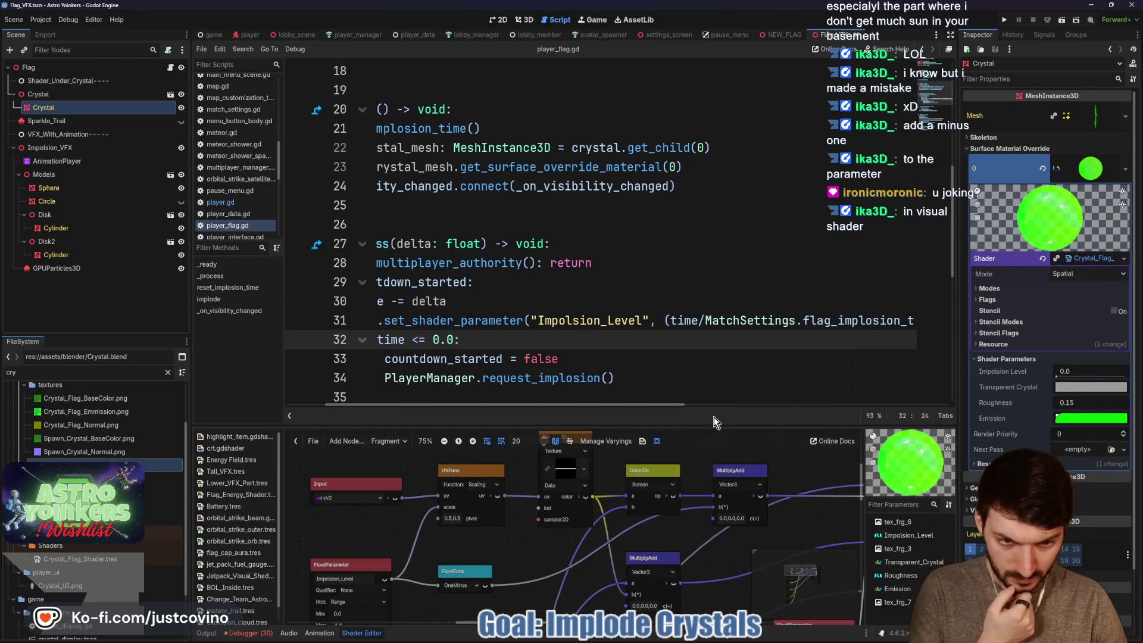
# Trial-connect OneMinus to the upper MultiplyAdd b input, undo it, and save the scene.
pyautogui.moveTo(712, 425); pyautogui.dragTo(715, 176)
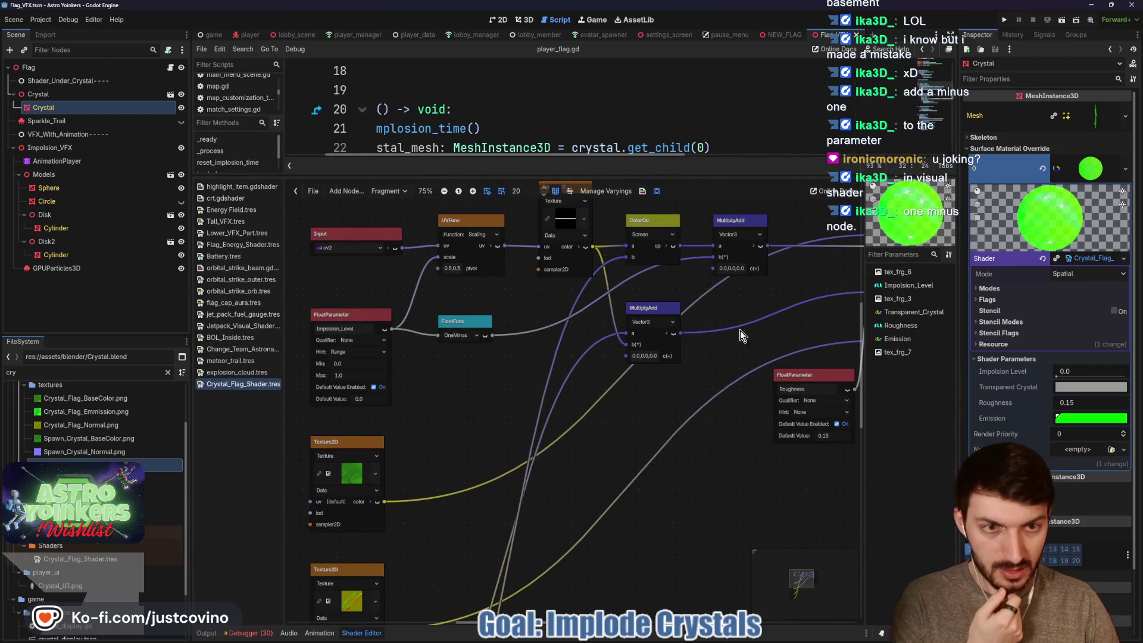
pyautogui.moveTo(748, 305); pyautogui.dragTo(631, 341)
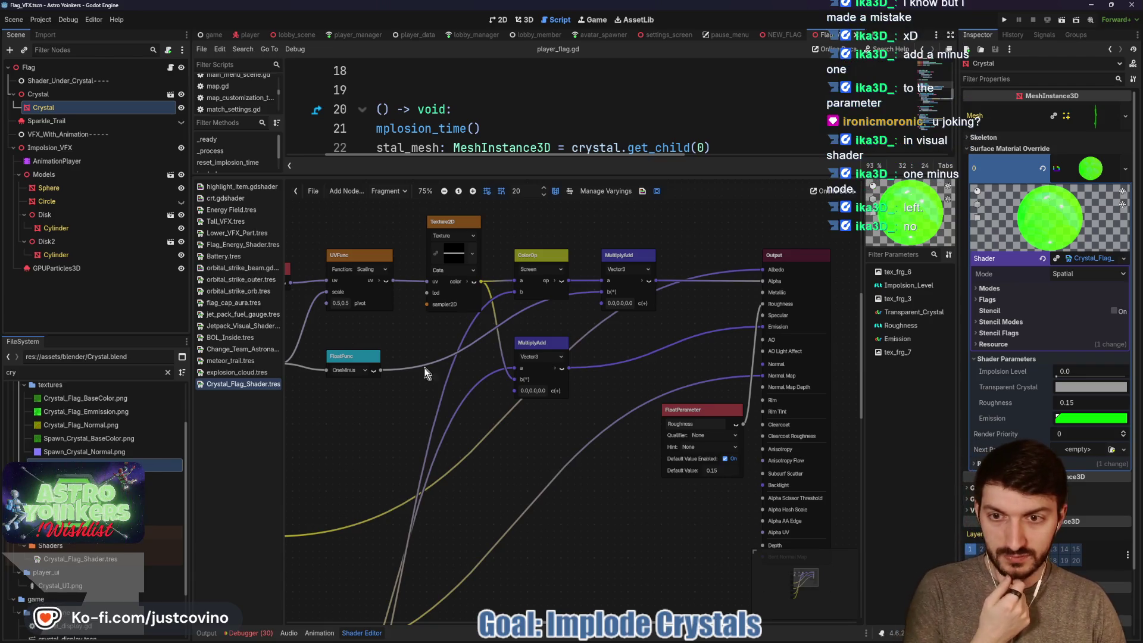
pyautogui.moveTo(357, 421)
pyautogui.mouseDown()
pyautogui.moveTo(487, 403)
pyautogui.moveTo(486, 387)
pyautogui.mouseUp()
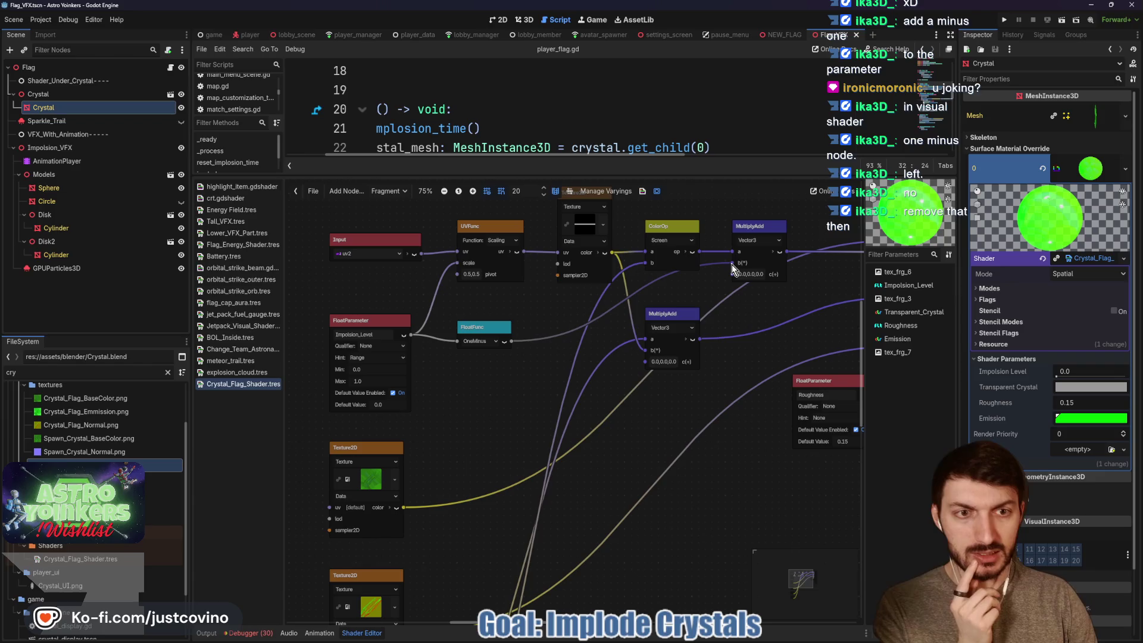
pyautogui.moveTo(512, 340)
pyautogui.mouseDown()
pyautogui.moveTo(755, 255)
pyautogui.moveTo(731, 262)
pyautogui.mouseUp()
pyautogui.hotkey('ctrl', 'z')
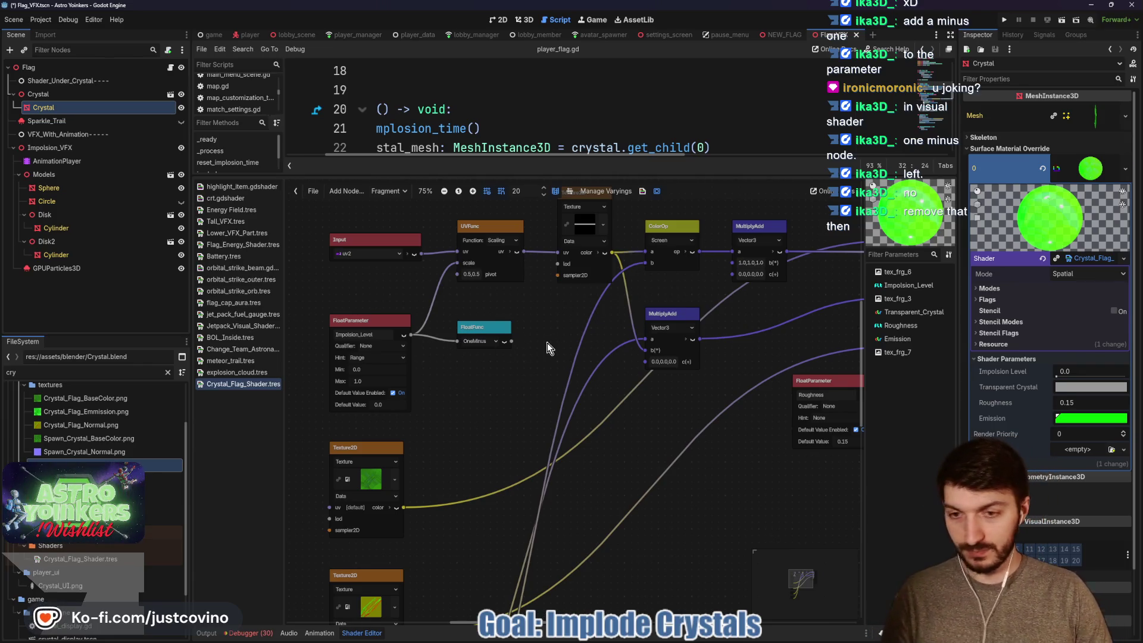
pyautogui.hotkey('ctrl', 's')
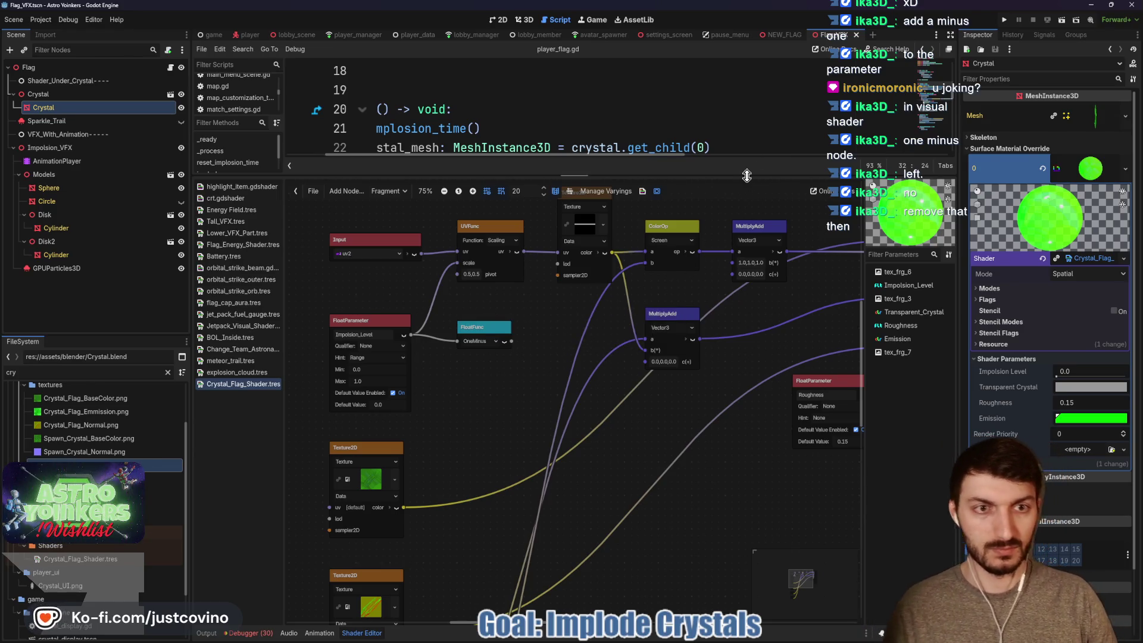
pyautogui.moveTo(749, 177); pyautogui.dragTo(750, 475)
pyautogui.hscroll(3, 803, 321)
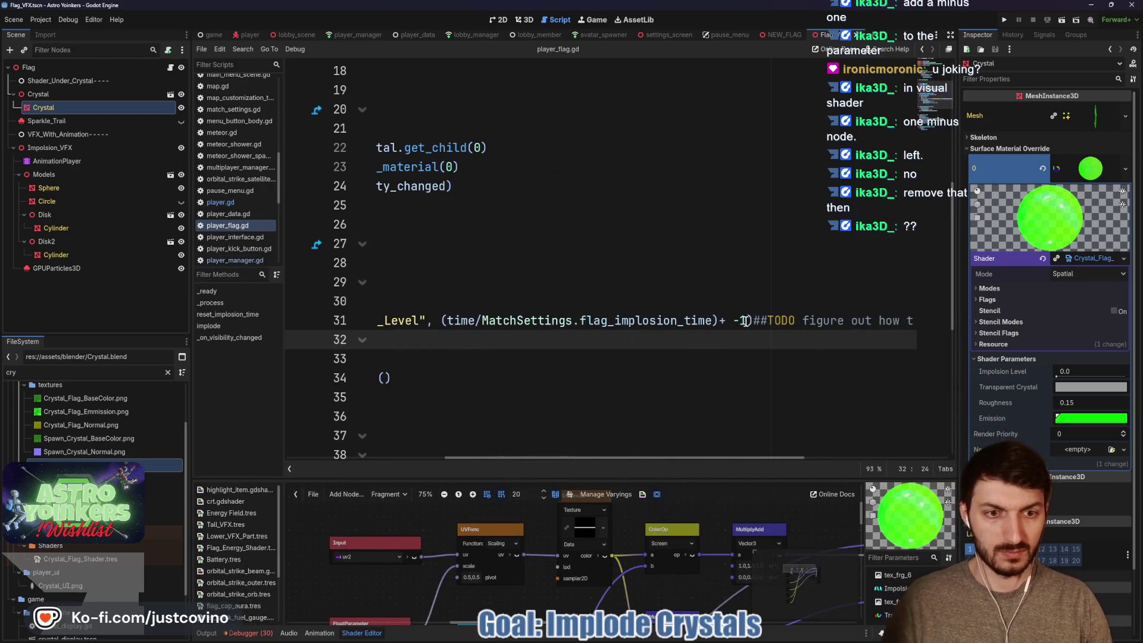
# Delete the + -1 from line 31 and preview raising Implosion Level in the 3D view.
pyautogui.moveTo(748, 320); pyautogui.dragTo(719, 320)
pyautogui.press('BackSpace')
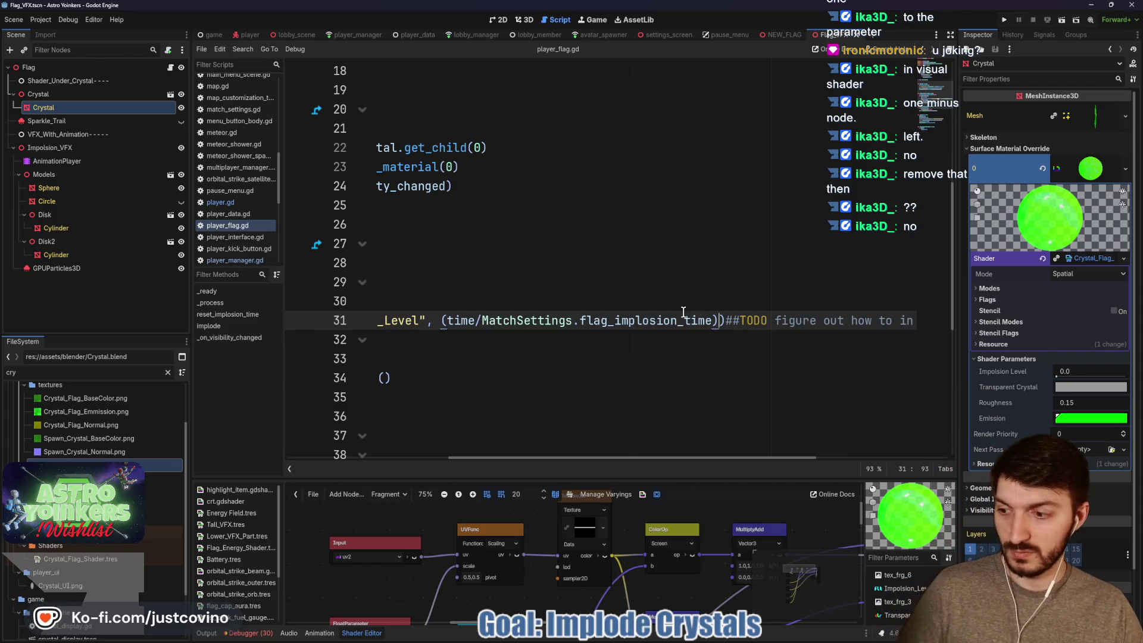
pyautogui.click(524, 20)
pyautogui.moveTo(1054, 373); pyautogui.dragTo(1140, 378)
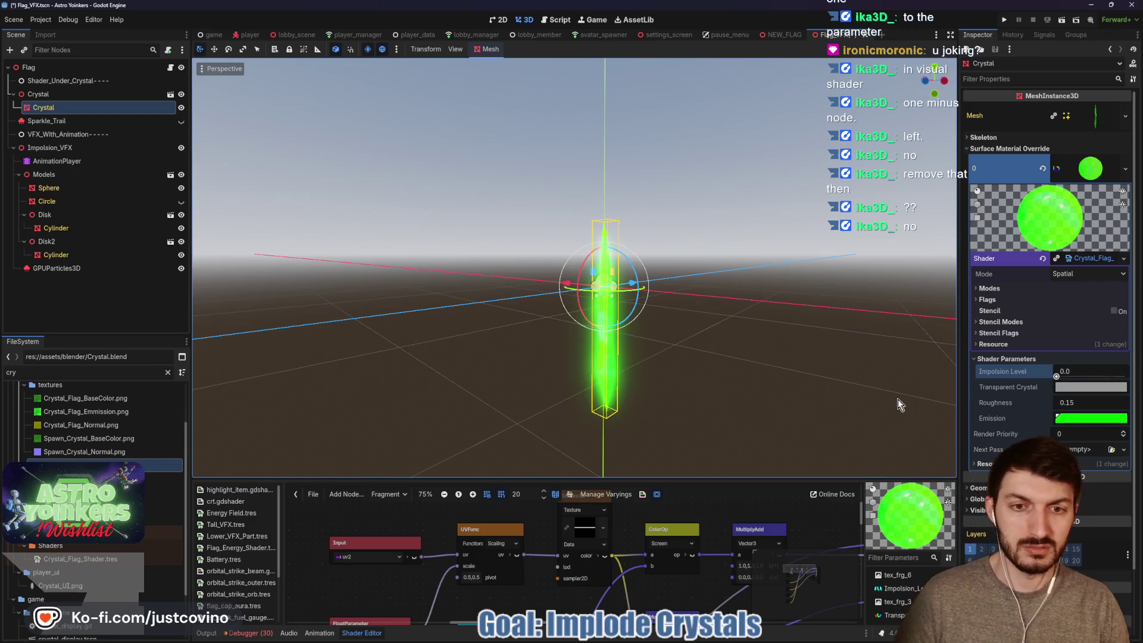
# Reset Implosion Level to 0.0 and return to player_flag.gd with the shader graph enlarged.
pyautogui.click(1044, 371)
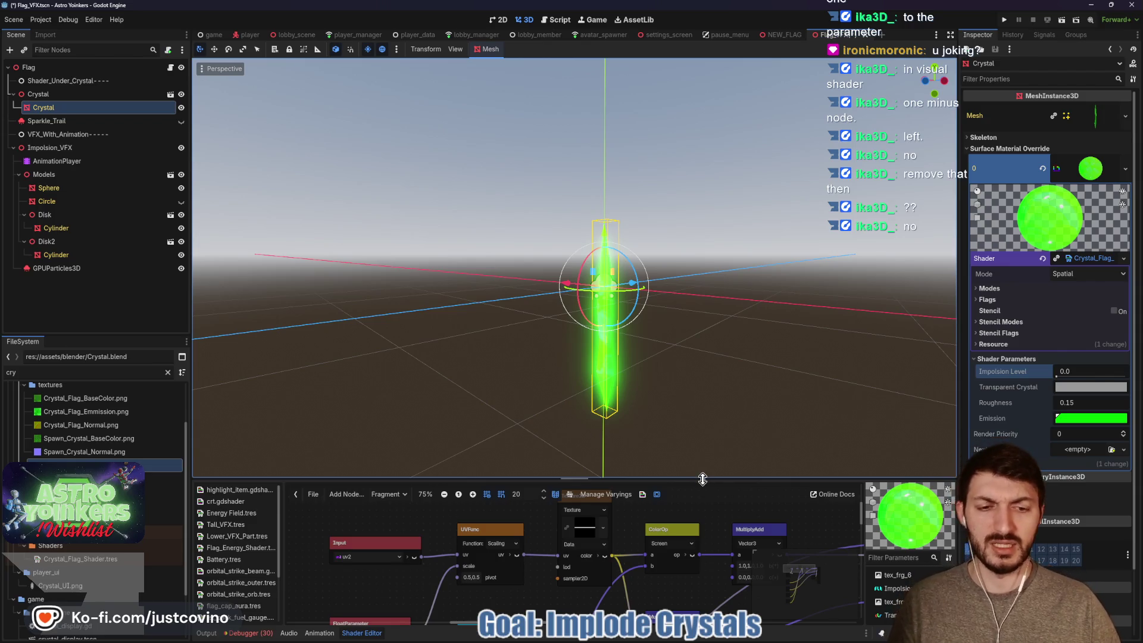
pyautogui.moveTo(702, 479); pyautogui.dragTo(687, 219)
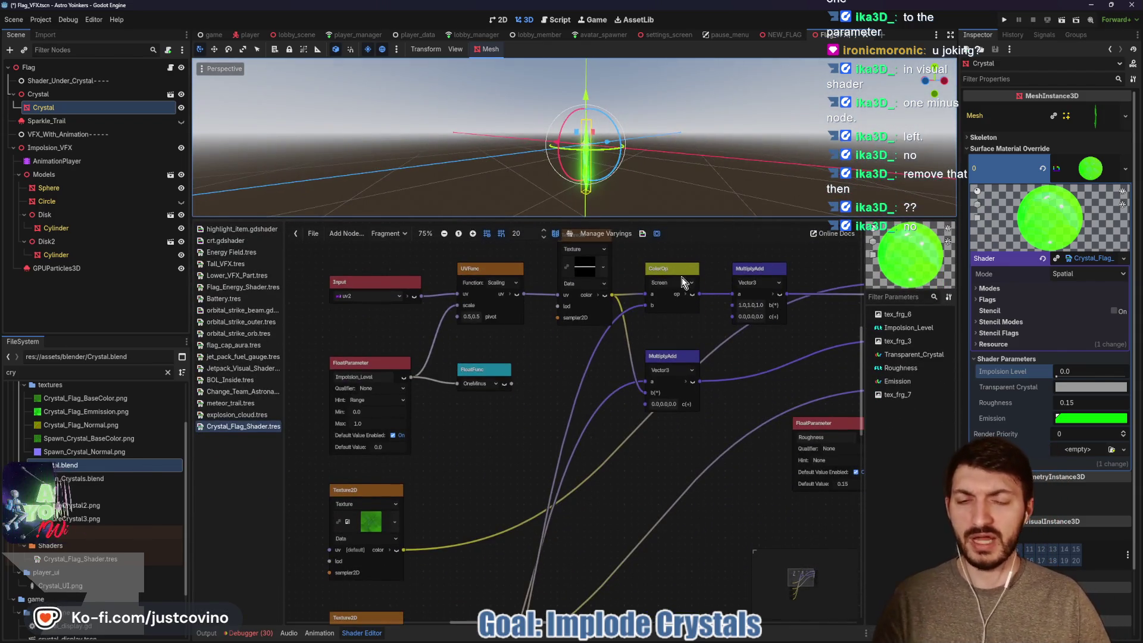
pyautogui.click(553, 21)
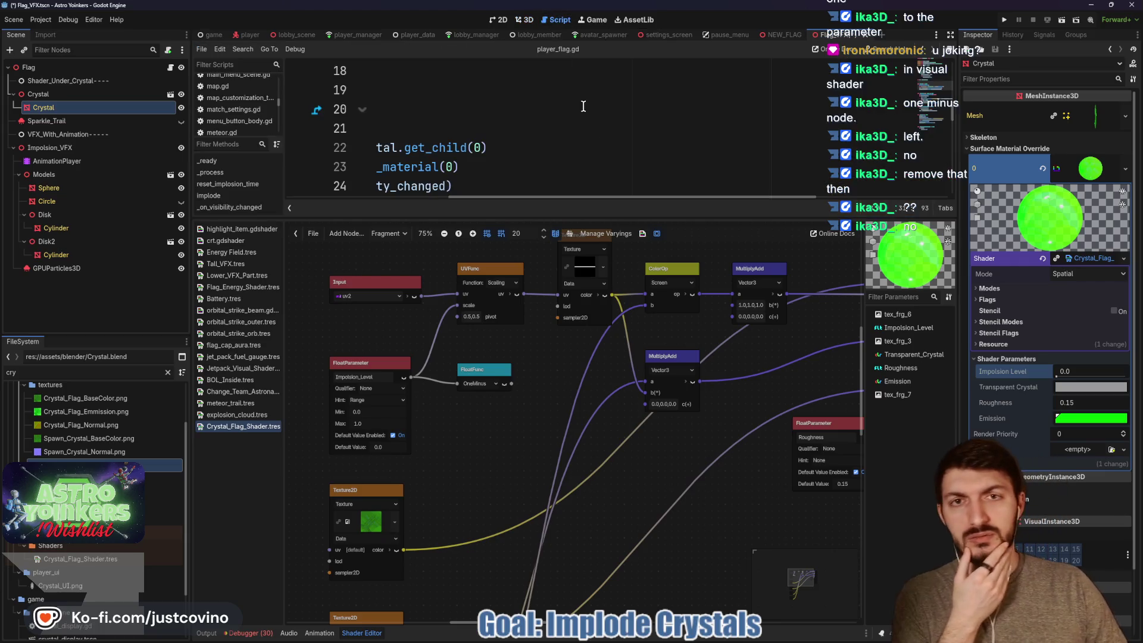
# Feed the OneMinus output into the upper MultiplyAdd b input, save, and enlarge the script editor.
pyautogui.scroll(-4, 694, 137)
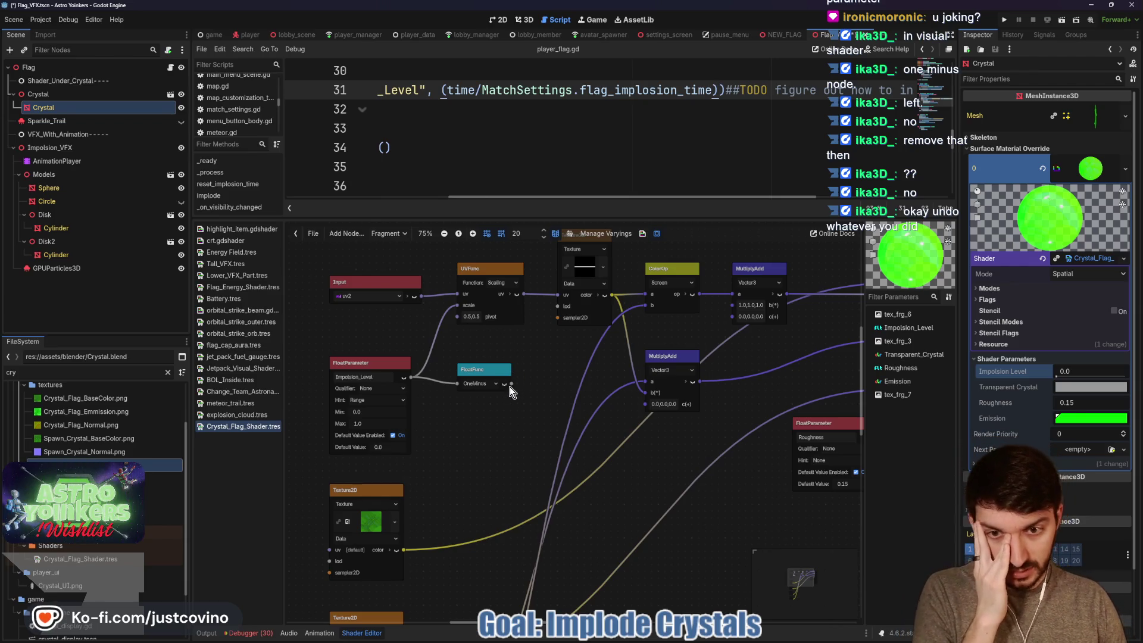
pyautogui.moveTo(512, 386); pyautogui.dragTo(730, 310)
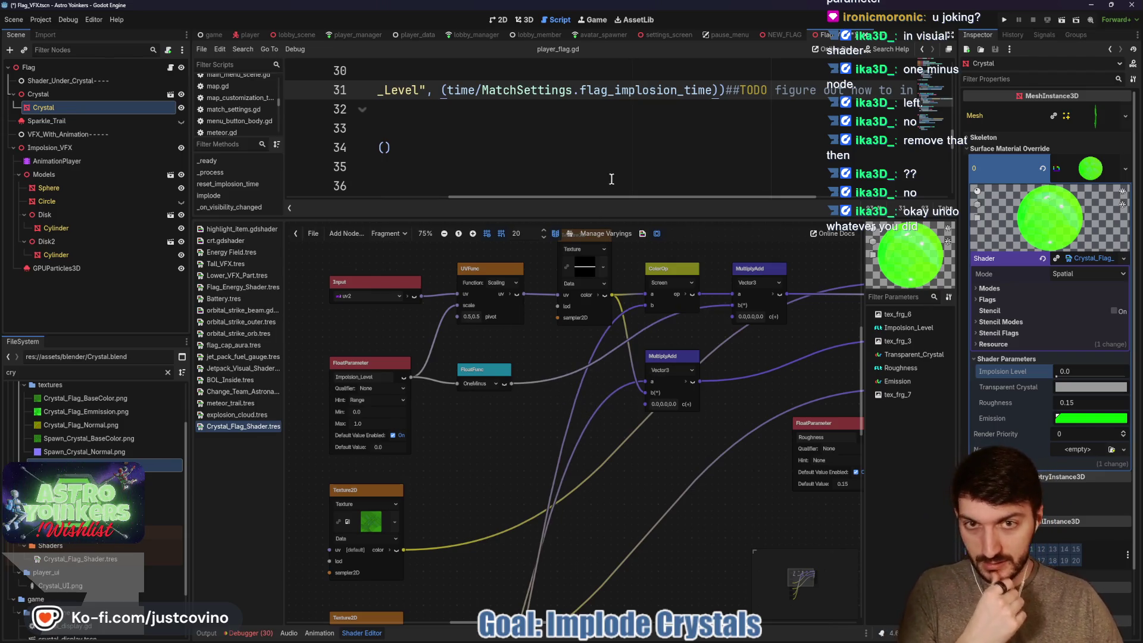
pyautogui.click(611, 154)
pyautogui.hotkey('ctrl', 's')
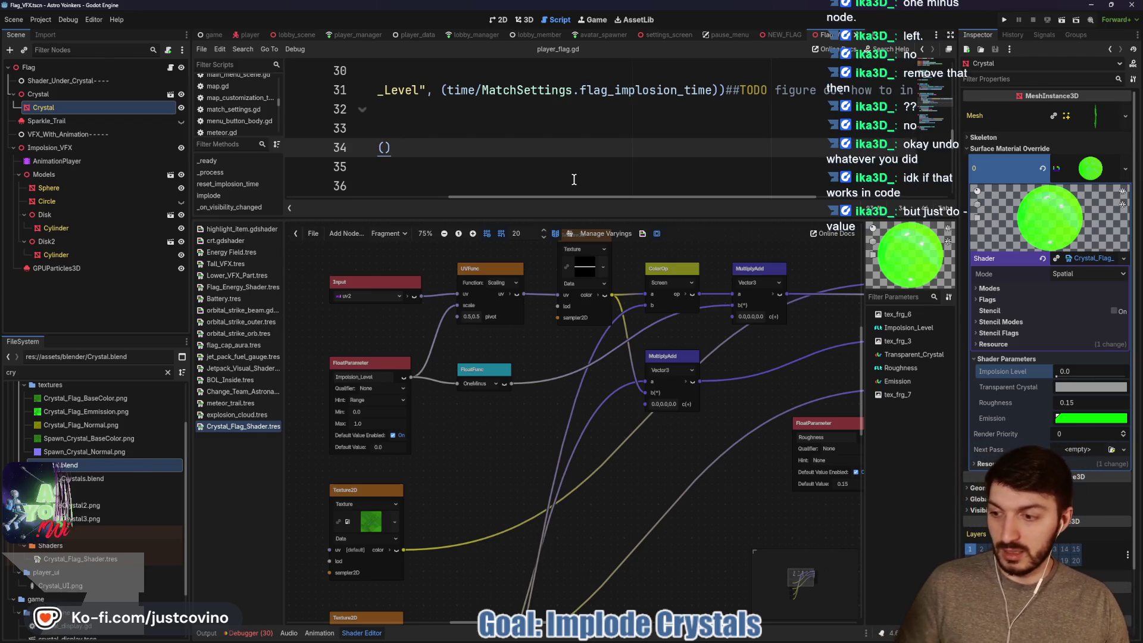
pyautogui.scroll(1, 734, 156)
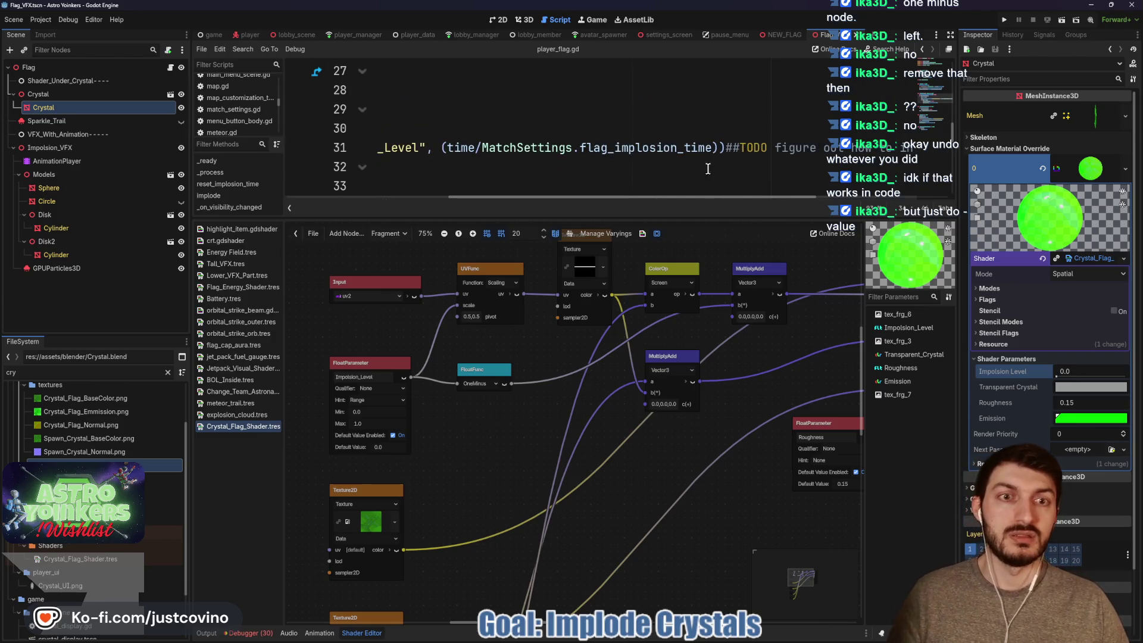
pyautogui.moveTo(691, 220); pyautogui.dragTo(691, 450)
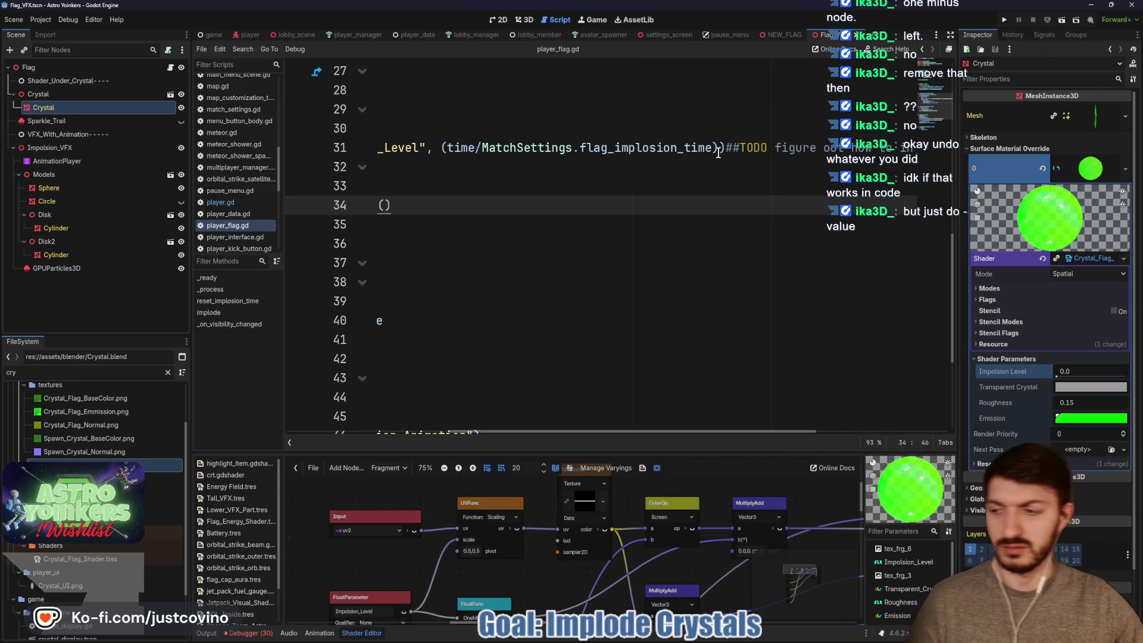
# Switch to the 3D view and preview the green crystal with Implosion Level at 0.0.
pyautogui.hscroll(-5, 665, 204)
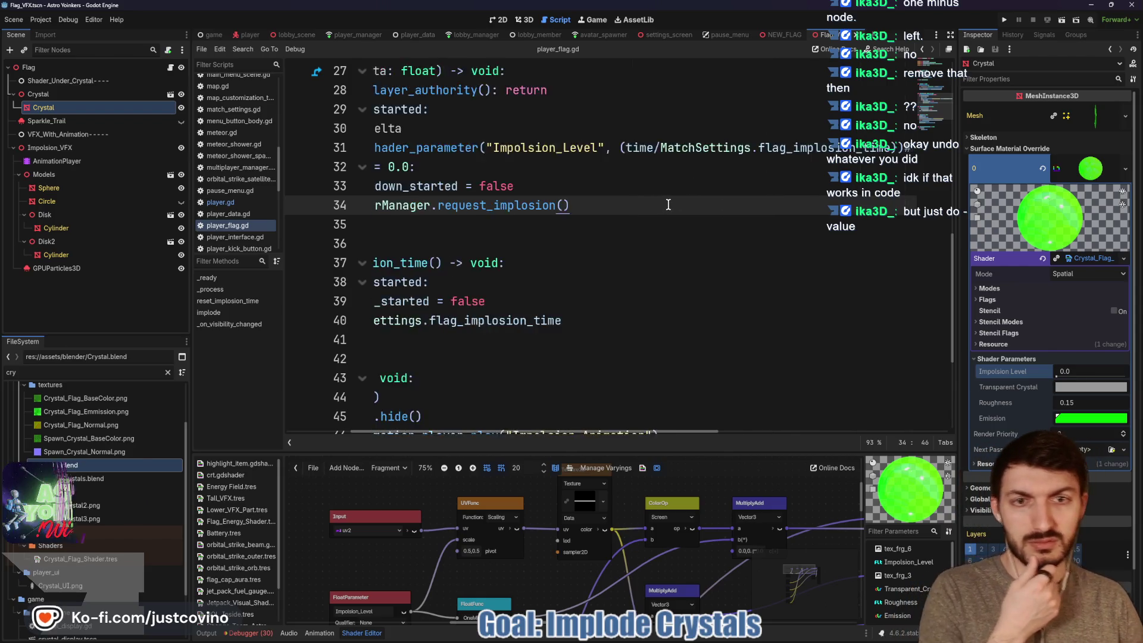
pyautogui.hscroll(5, 636, 187)
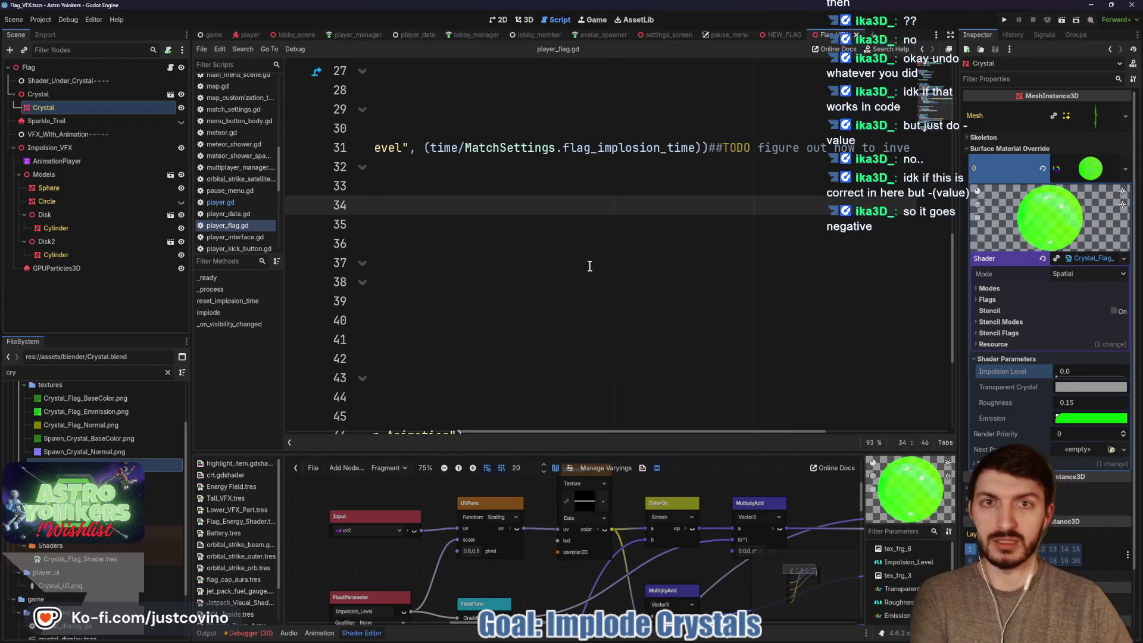
pyautogui.click(523, 19)
pyautogui.moveTo(1056, 375)
pyautogui.mouseDown()
pyautogui.moveTo(1139, 379)
pyautogui.moveTo(1049, 376)
pyautogui.mouseUp()
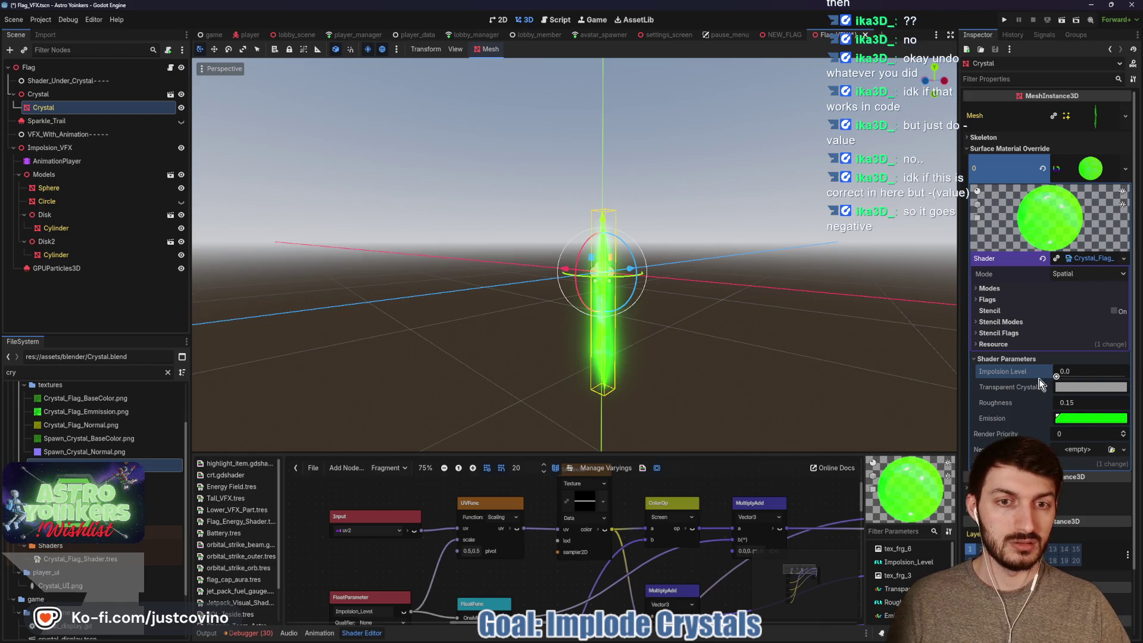
# Return to player_flag.gd and open the Output log showing the Implosion_Level messages.
pyautogui.click(556, 19)
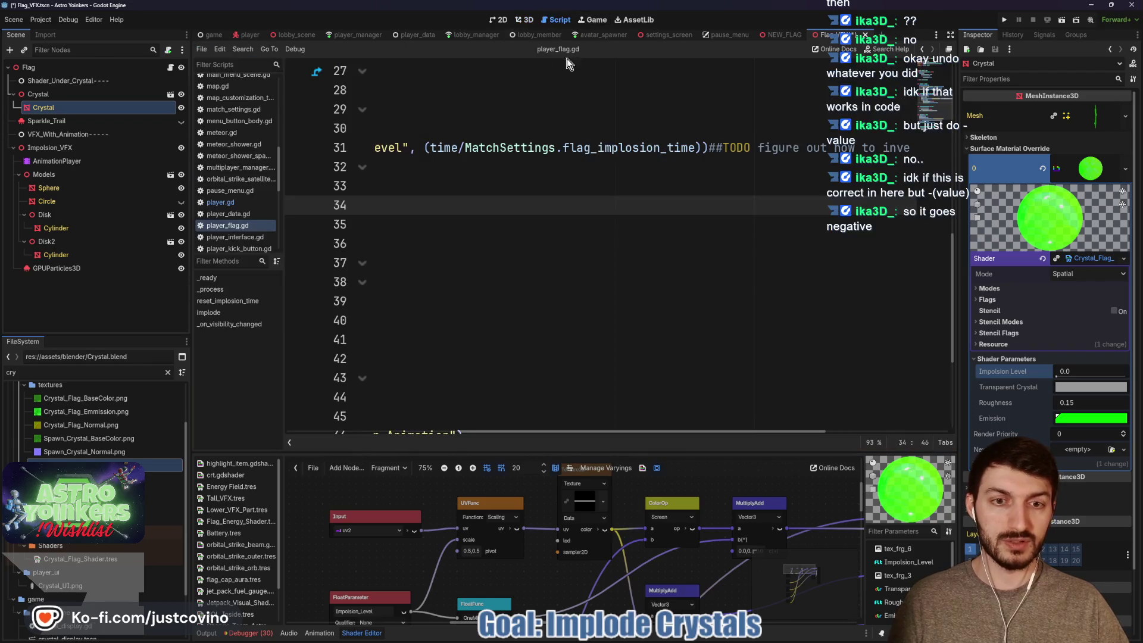
pyautogui.scroll(1, 640, 235)
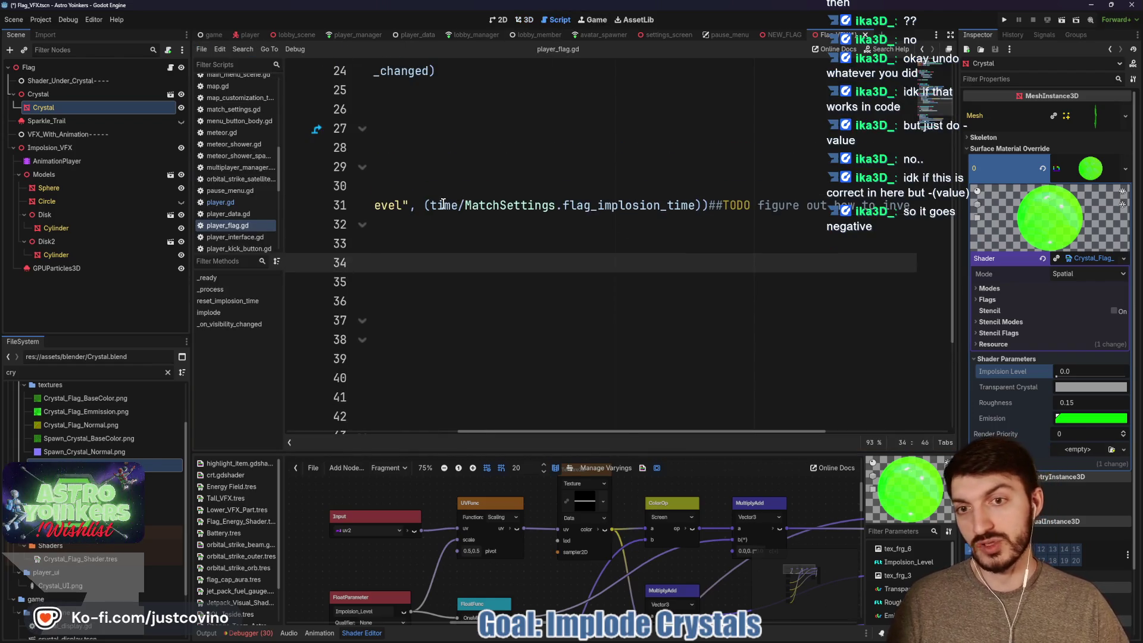
pyautogui.hscroll(5, 766, 218)
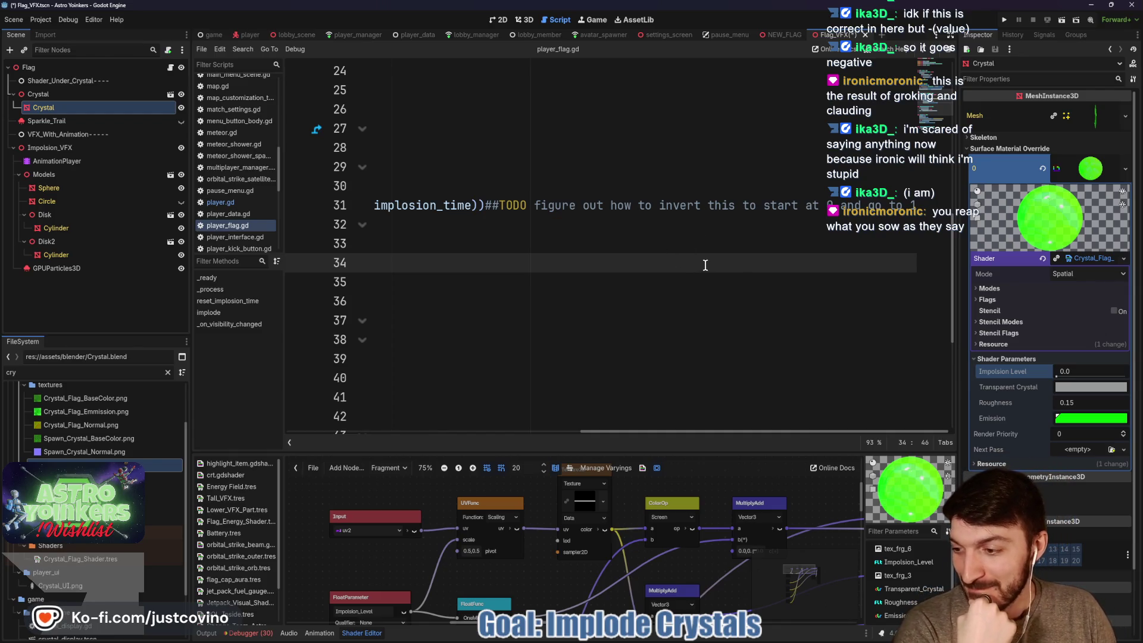
pyautogui.hscroll(-5, 704, 265)
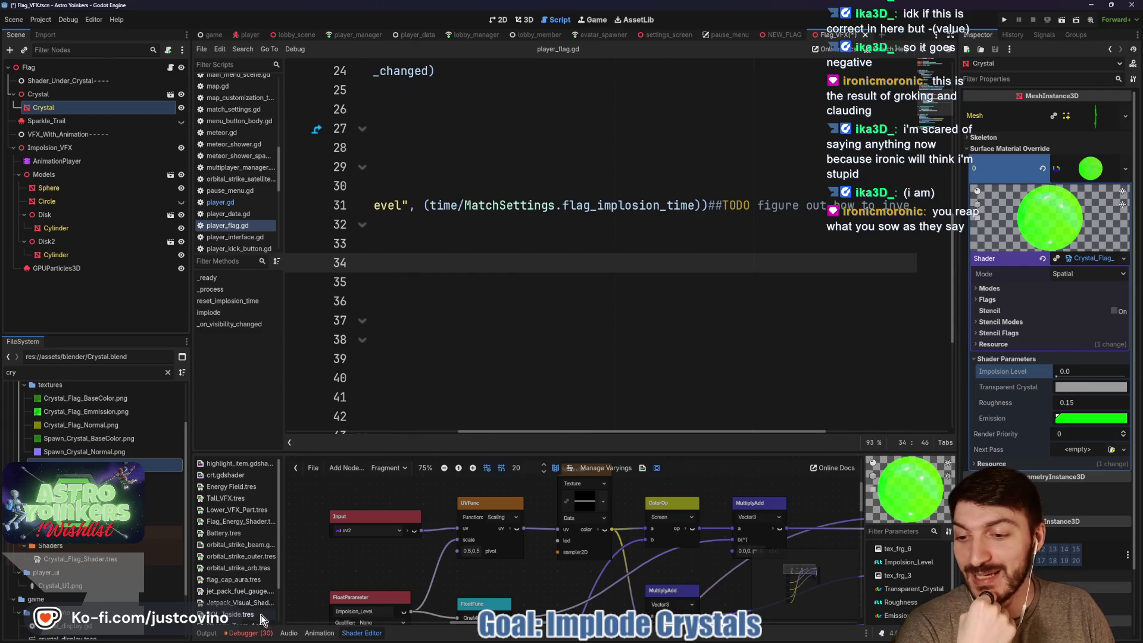
pyautogui.click(206, 632)
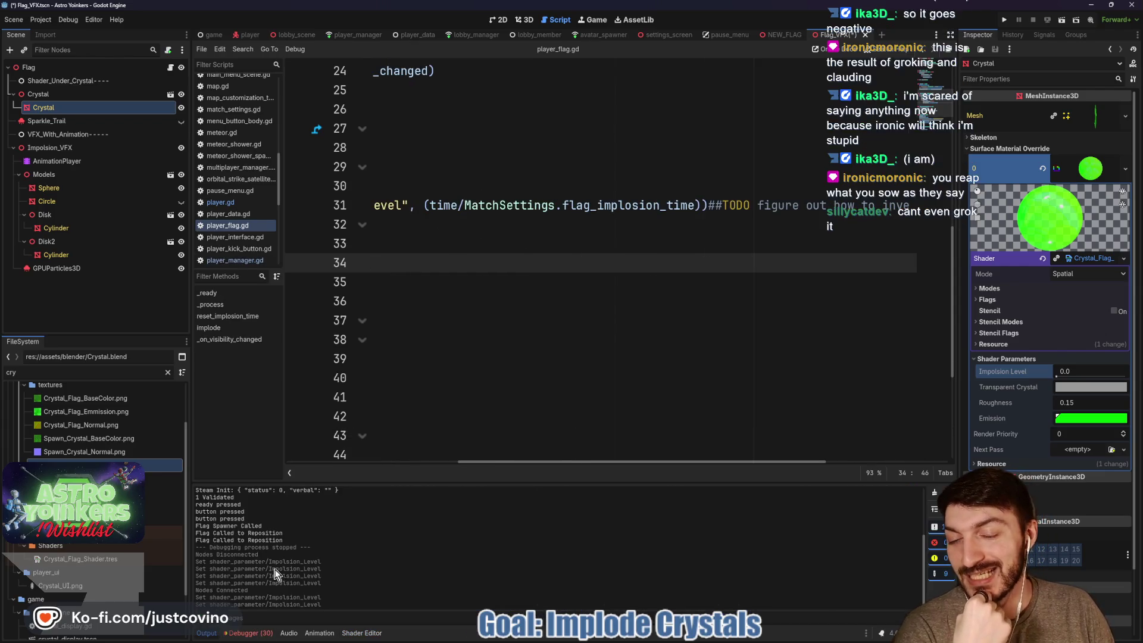
# Collapse the bottom panel and select the time ratio expression on line 31.
pyautogui.click(207, 633)
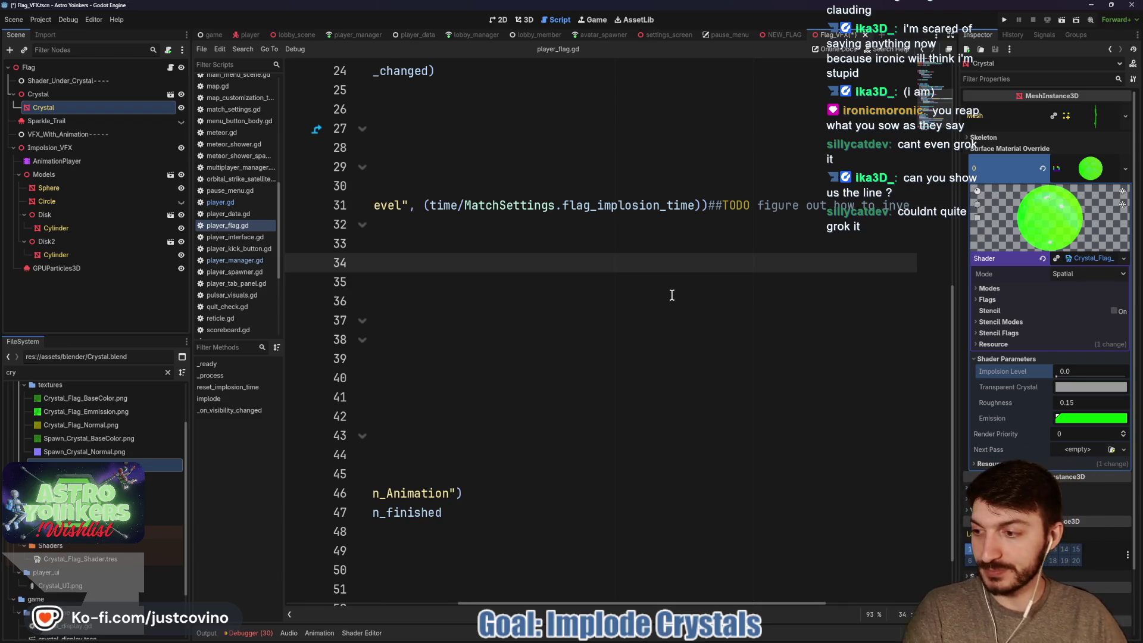
pyautogui.hscroll(-5, 697, 309)
pyautogui.moveTo(423, 206)
pyautogui.mouseDown()
pyautogui.moveTo(792, 224)
pyautogui.moveTo(928, 208)
pyautogui.moveTo(372, 205)
pyautogui.moveTo(880, 203)
pyautogui.mouseUp()
pyautogui.click(625, 208)
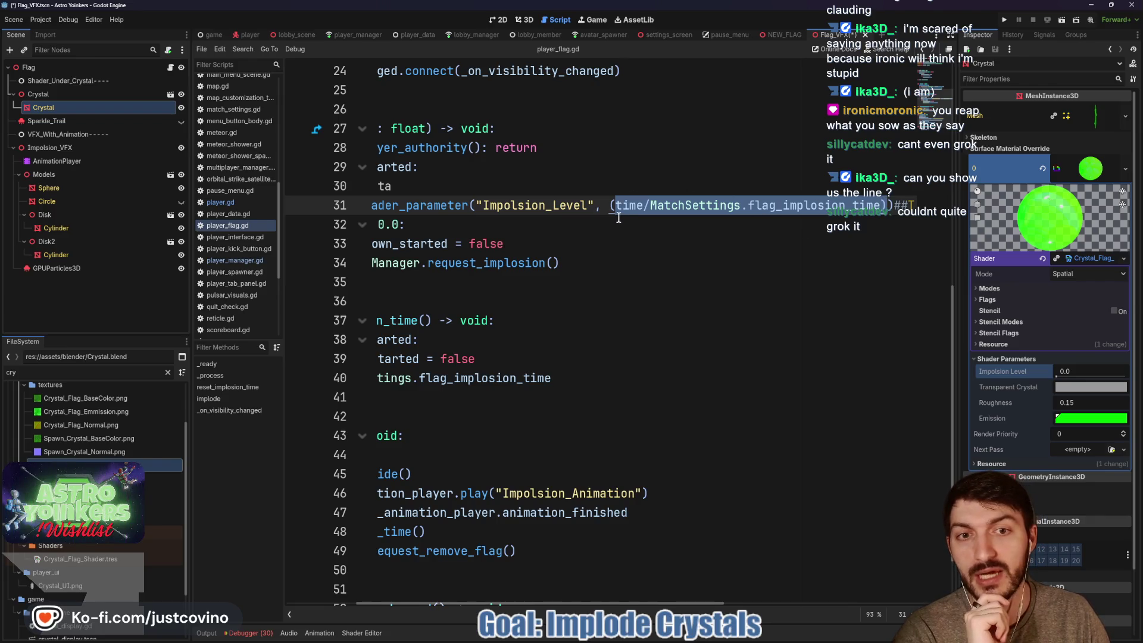
pyautogui.moveTo(846, 204)
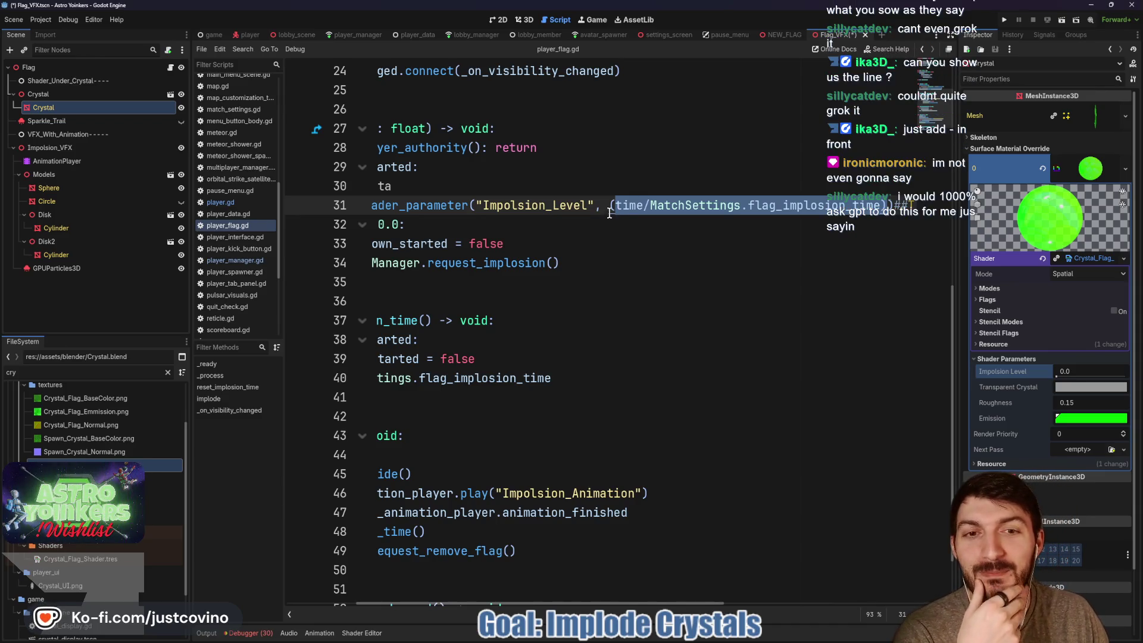
pyautogui.moveTo(613, 215)
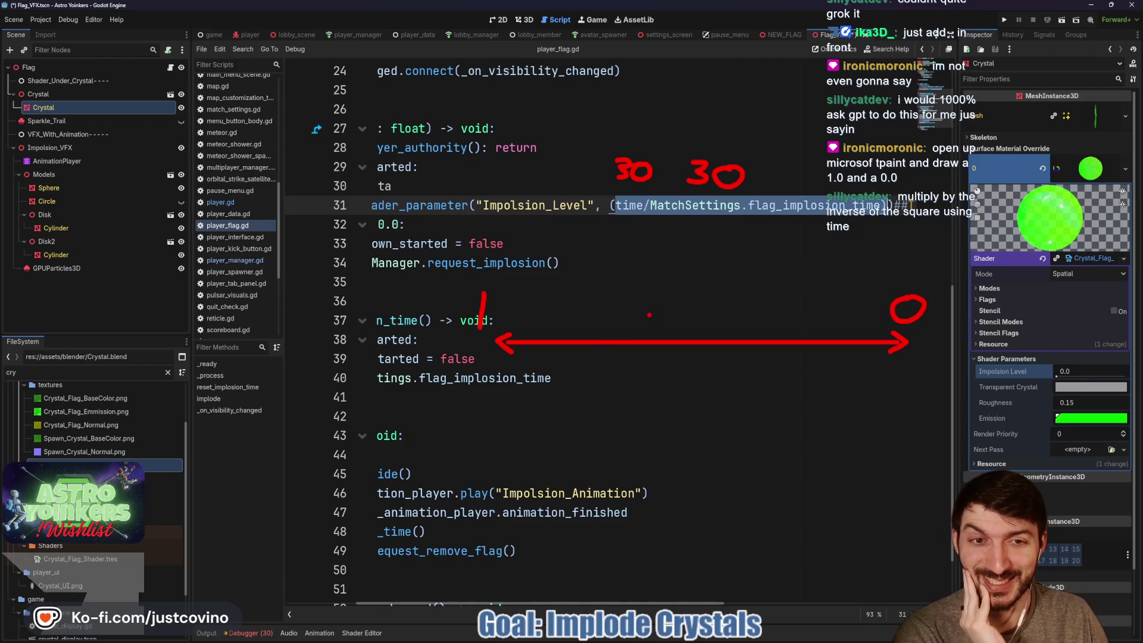
# Sketch the 30/30 ratio annotation over the code, then clear the sketches.
pyautogui.moveTo(678, 149); pyautogui.dragTo(667, 185)
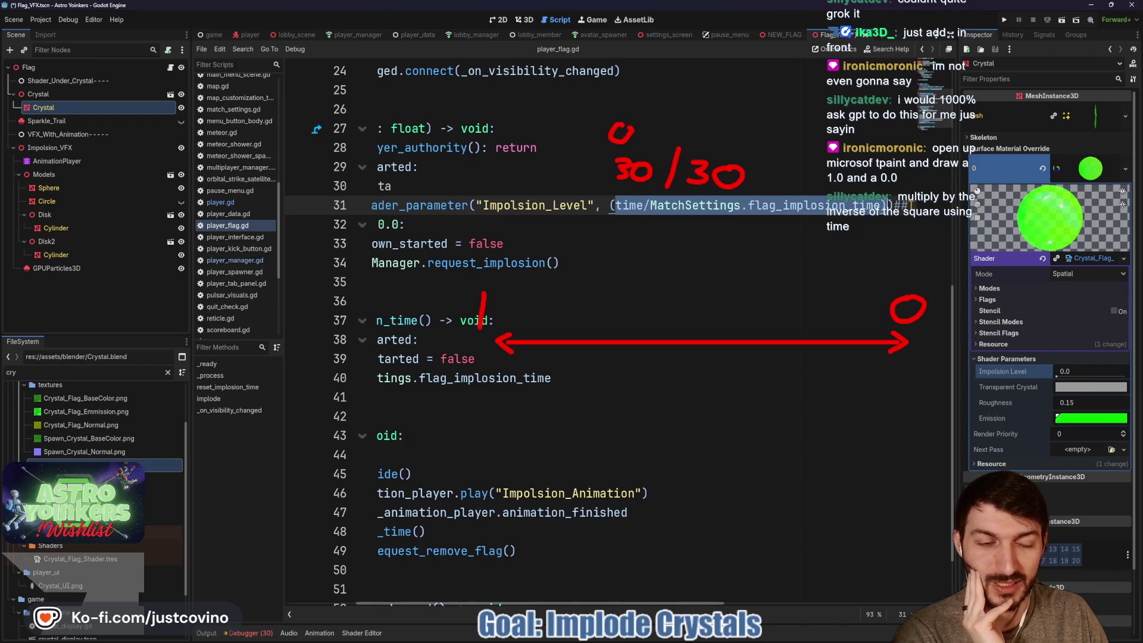
pyautogui.click(634, 143)
pyautogui.hotkey('ctrl', 'z')
pyautogui.hotkey('ctrl', 'z')
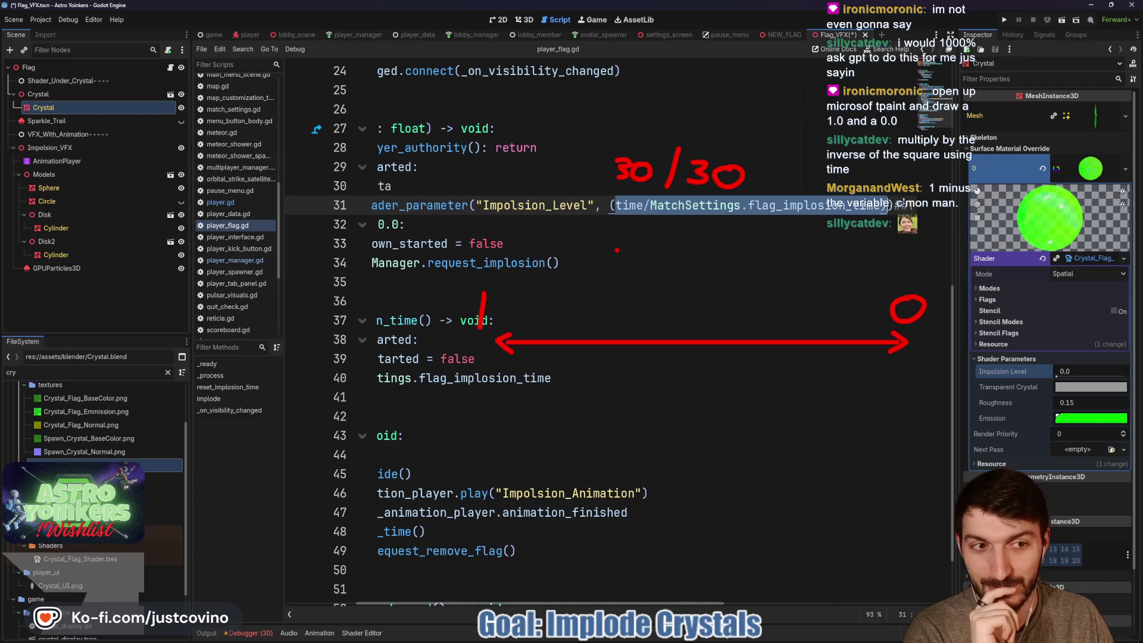
pyautogui.press('Escape')
# Prefix line 31's time ratio with 1-, save the script, and launch the debug instances.
pyautogui.click(610, 204)
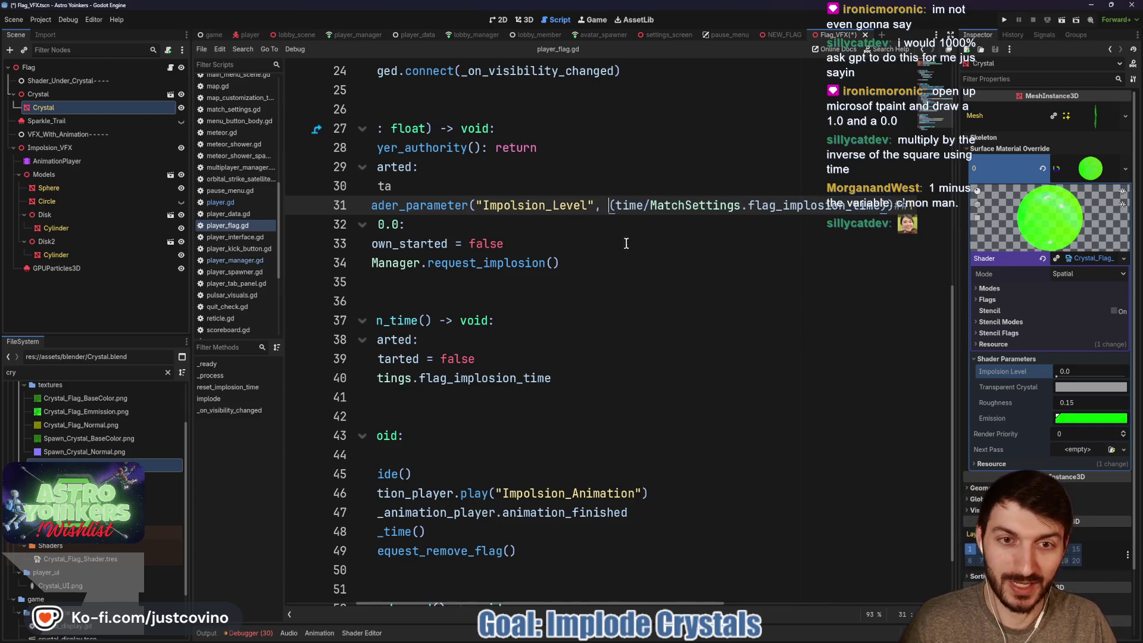
pyautogui.write('1-')
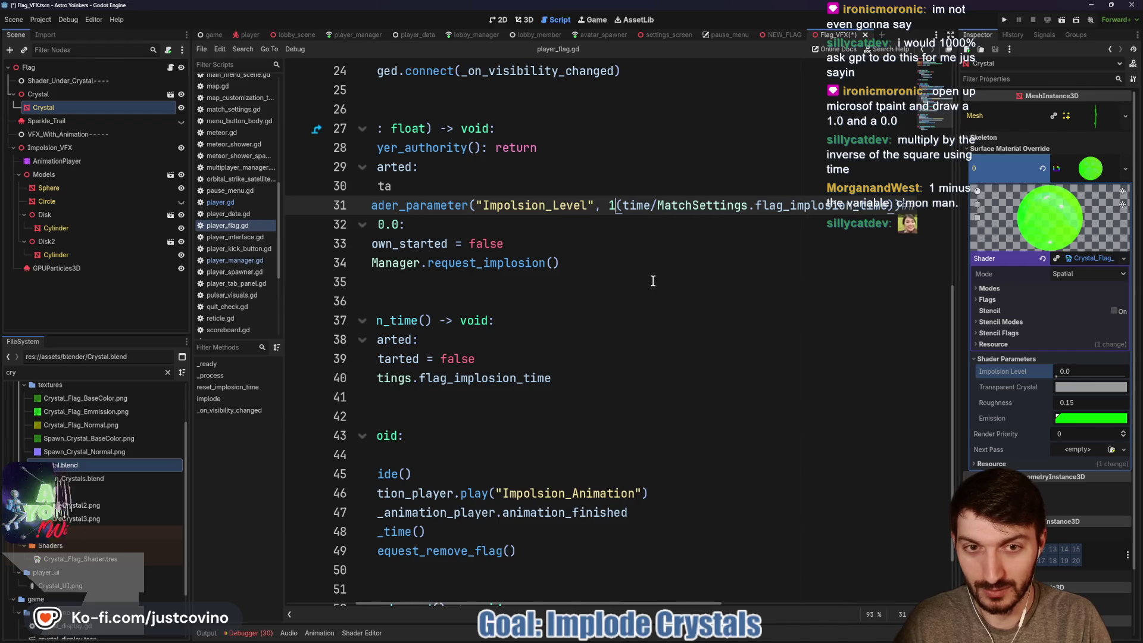
pyautogui.click(655, 226)
pyautogui.hotkey('ctrl', 's')
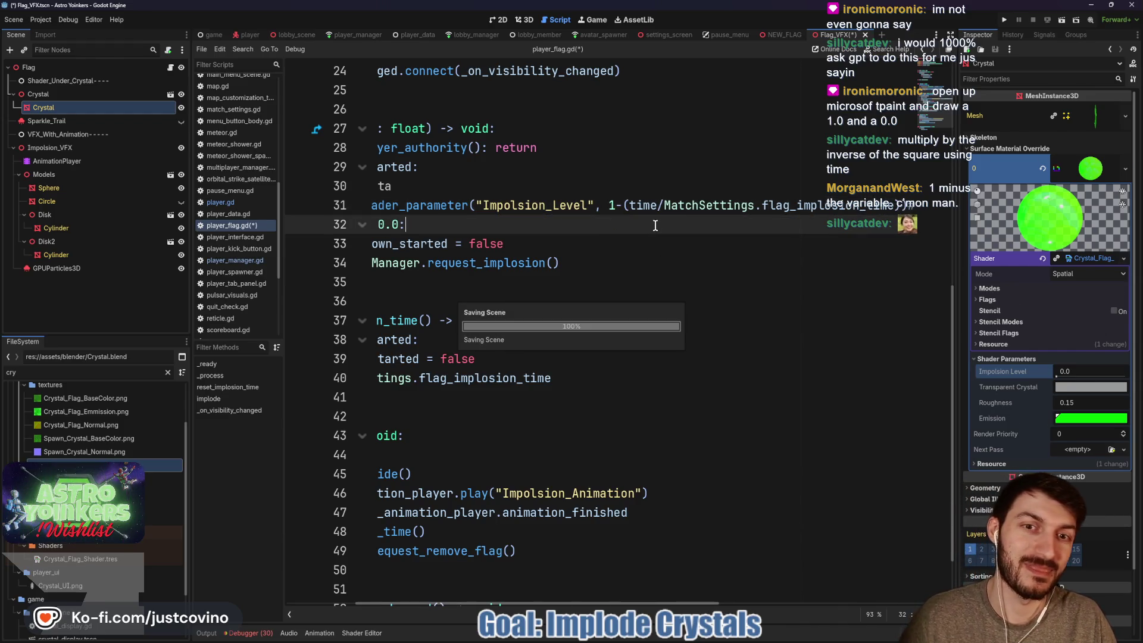
pyautogui.hscroll(3, 651, 218)
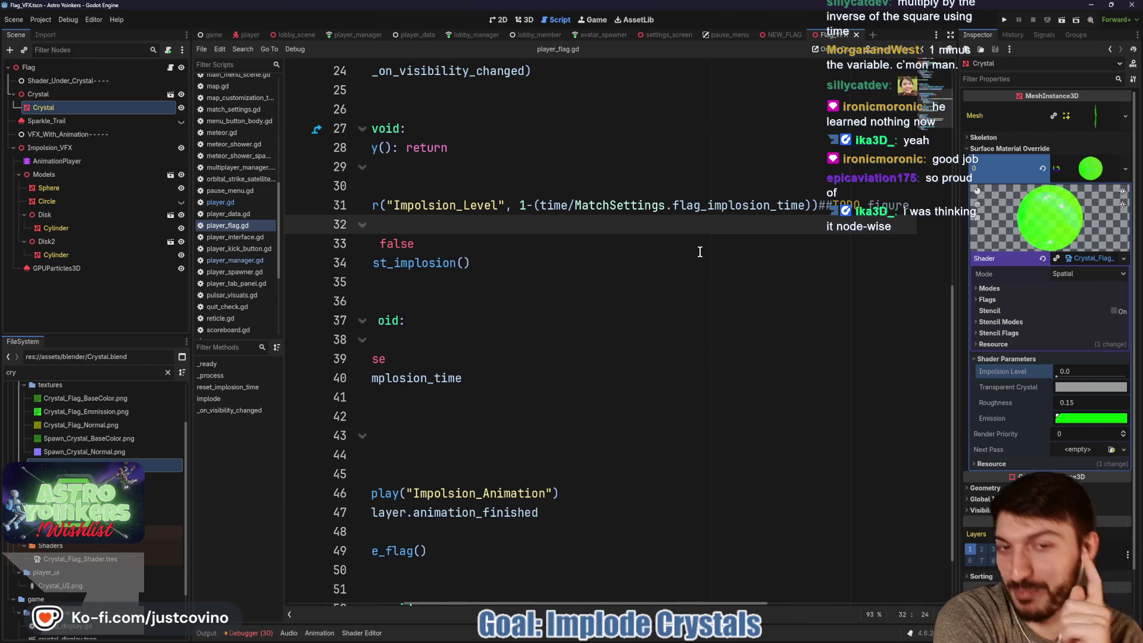
pyautogui.click(1005, 23)
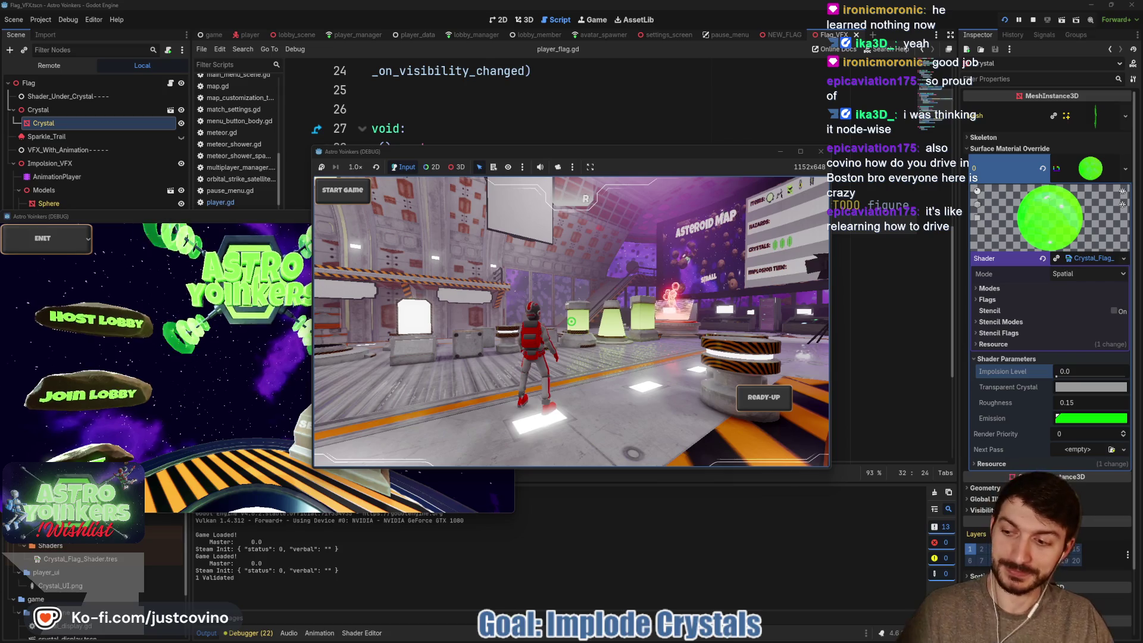
# Walk the astronaut toward the Asteroid Map board, then stop the debug run.
pyautogui.press('w')
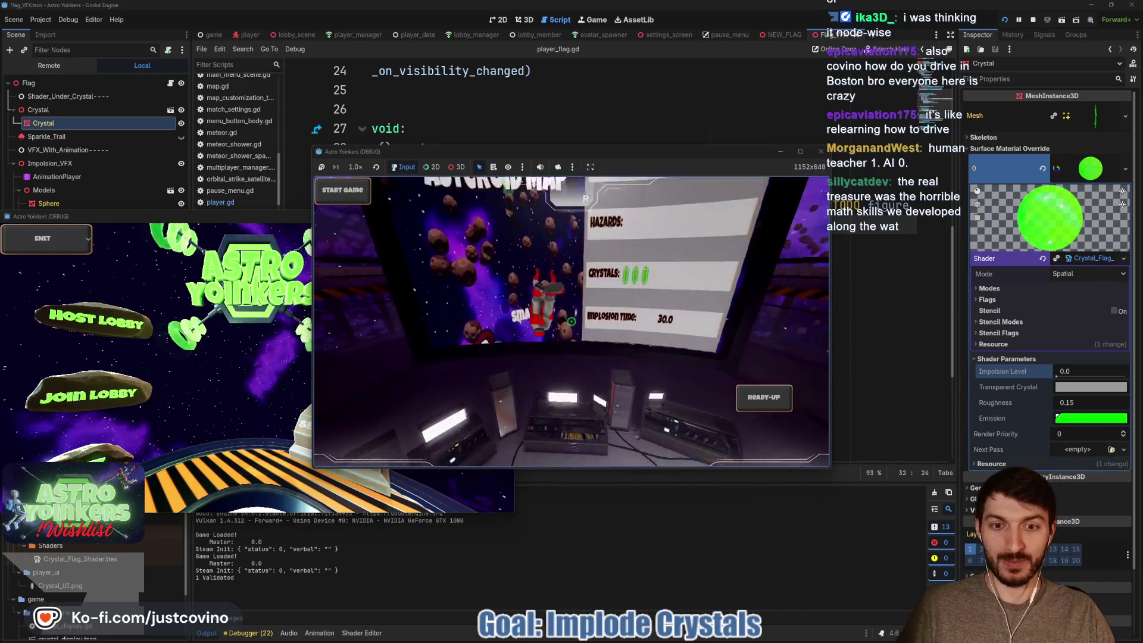
pyautogui.press('F8')
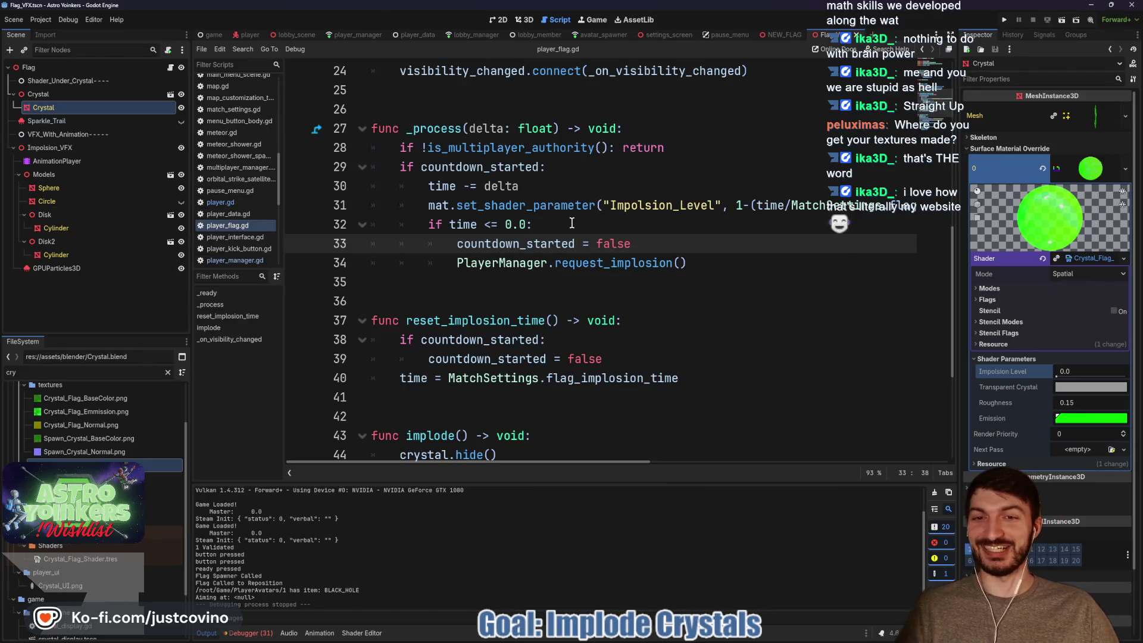
pyautogui.click(577, 223)
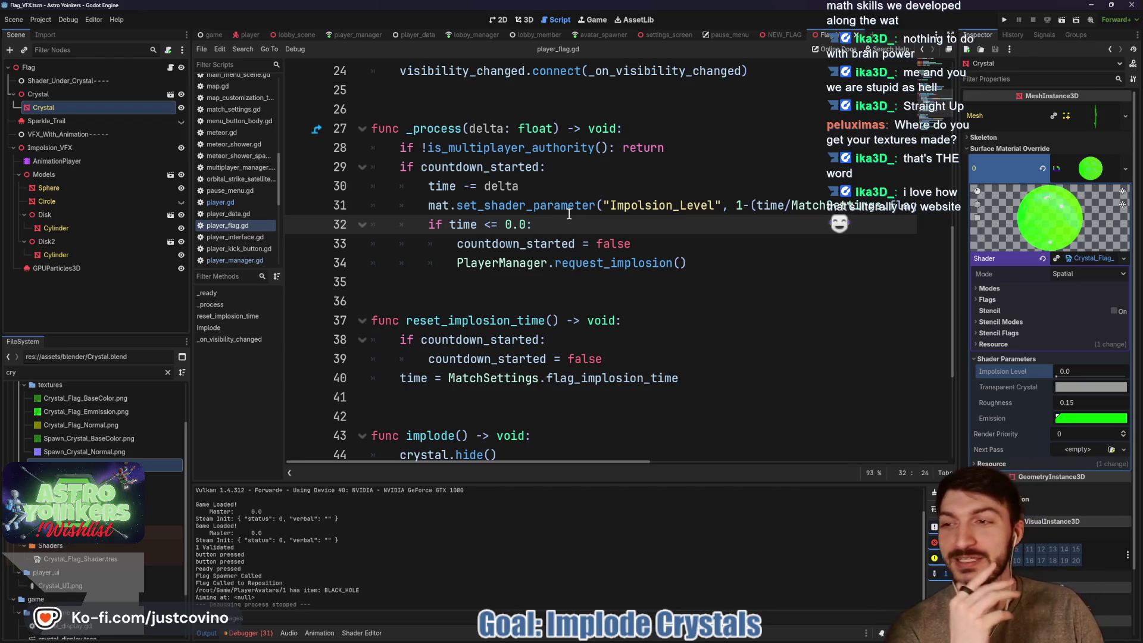
pyautogui.moveTo(568, 213)
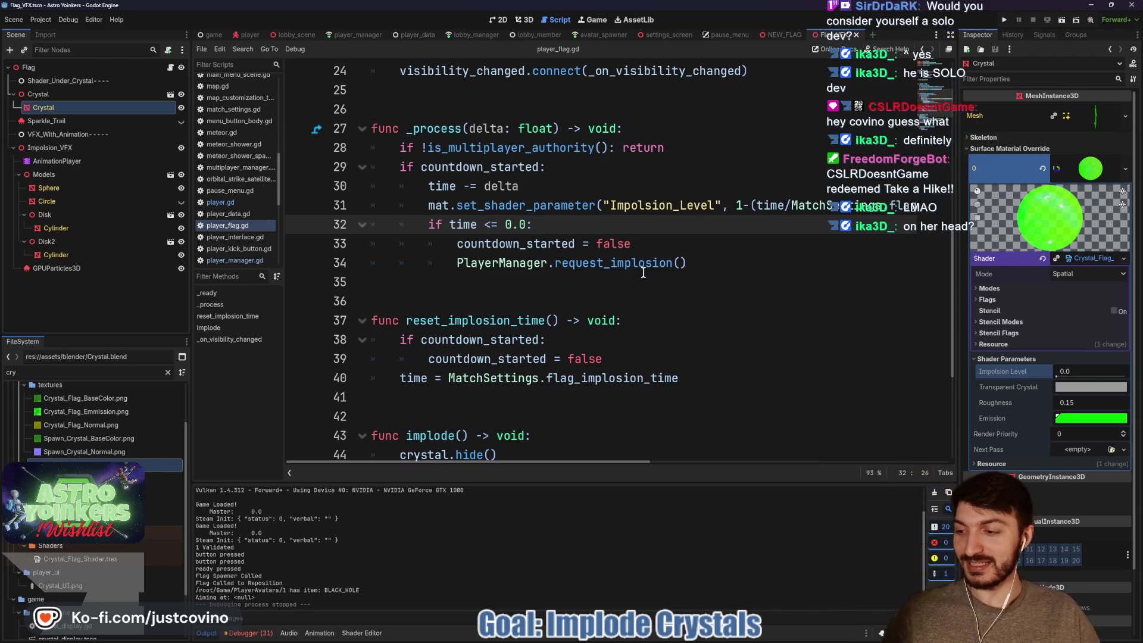
pyautogui.click(671, 301)
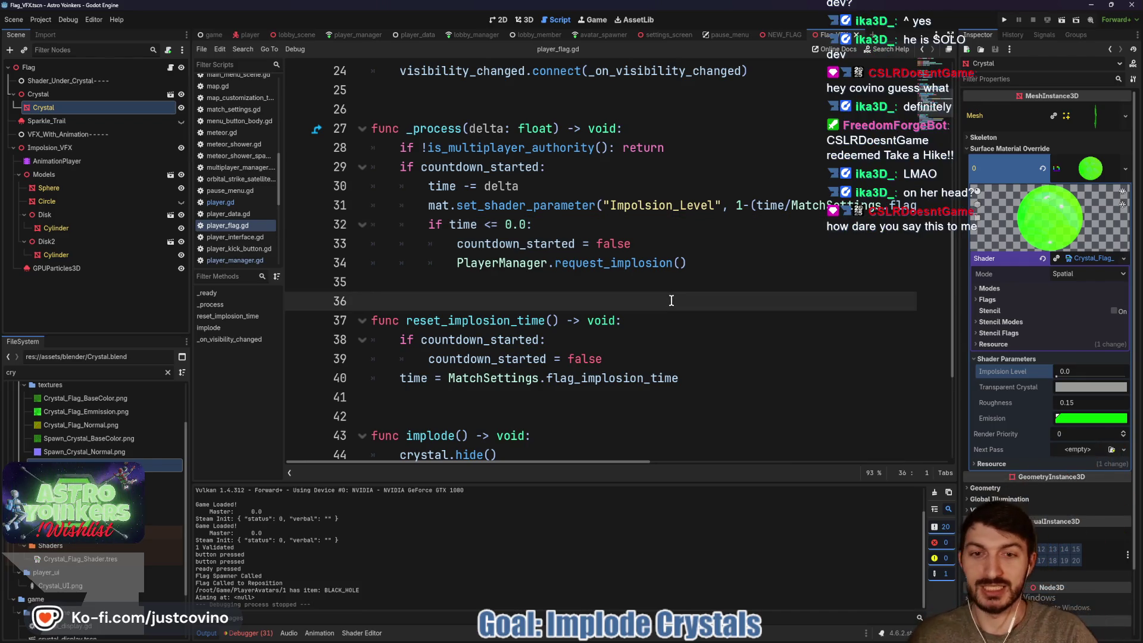
pyautogui.click(632, 289)
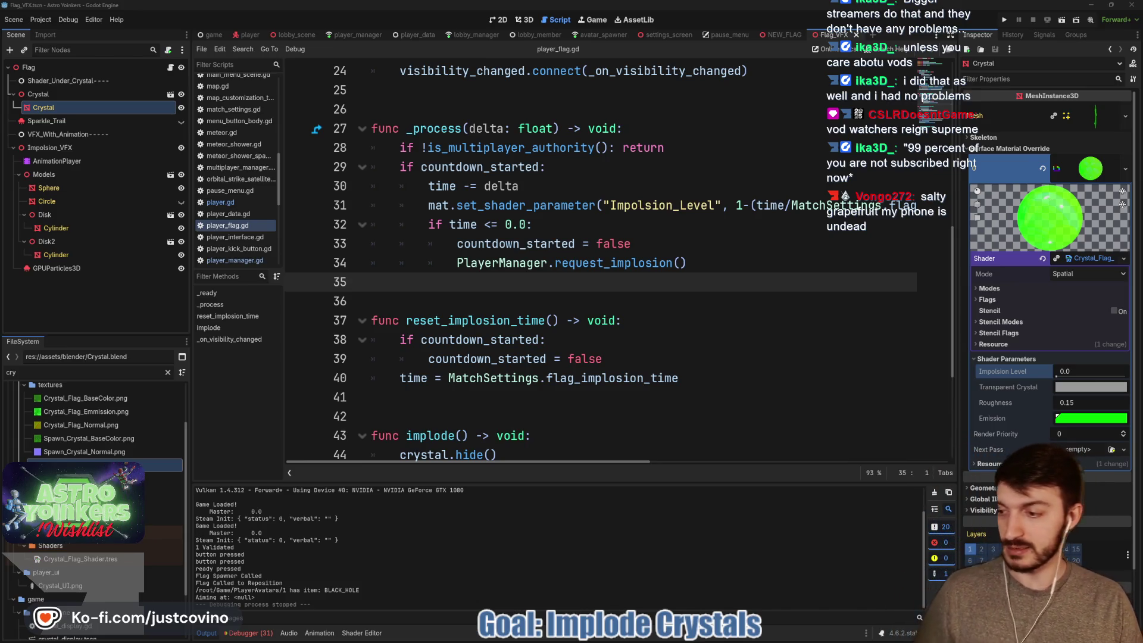
pyautogui.click(518, 294)
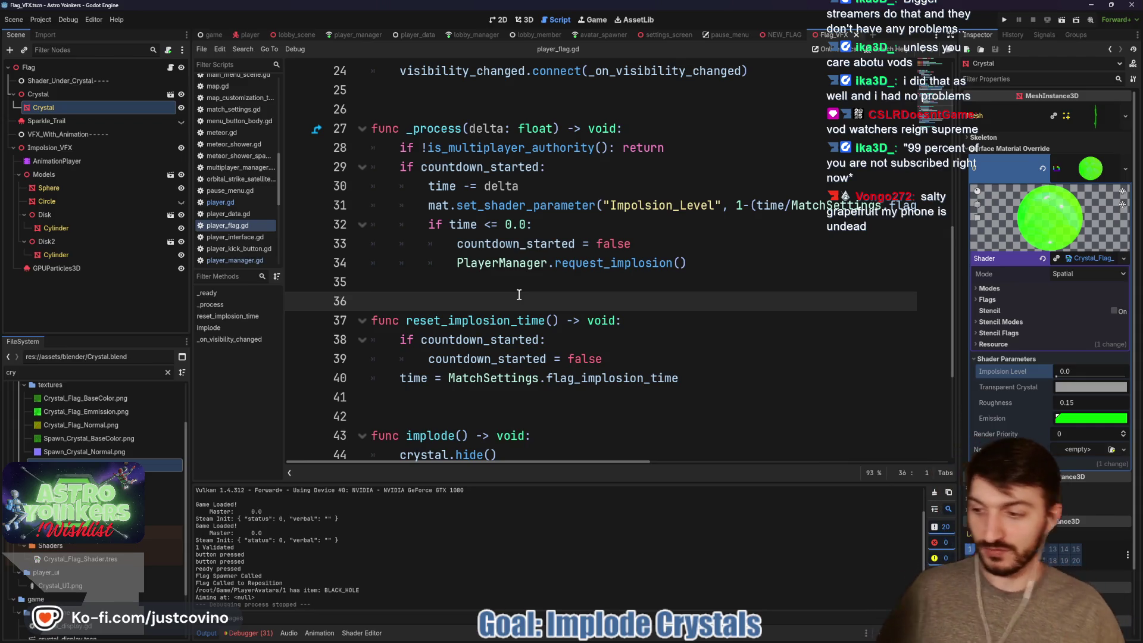
pyautogui.click(472, 288)
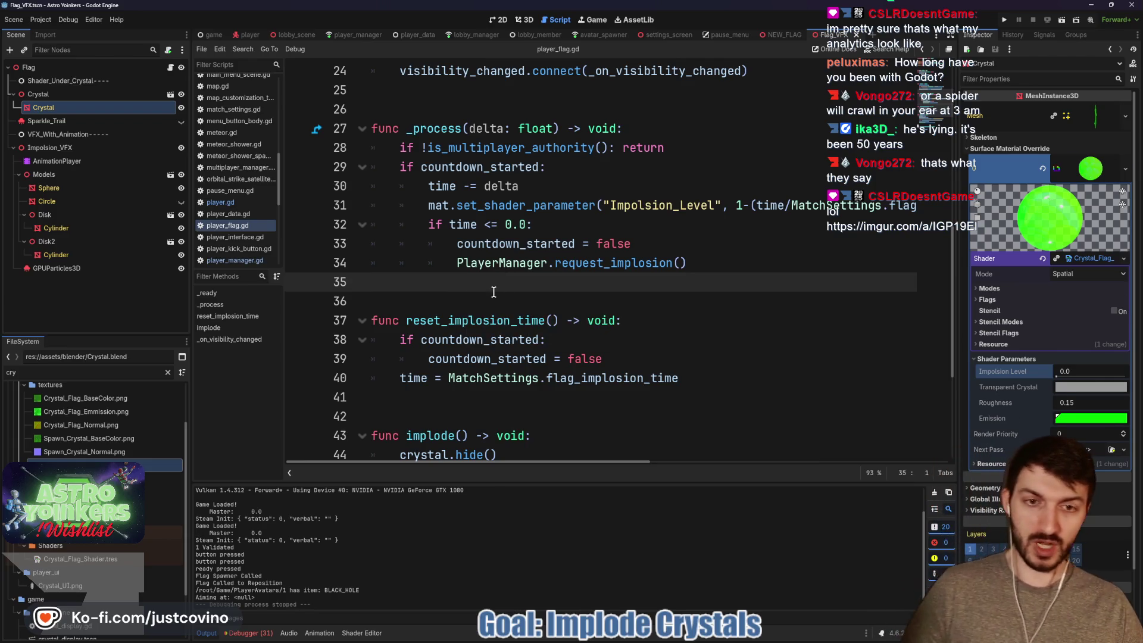
# Delete the #TODO comment at the end of line 31 in player_flag.gd and save the script.
pyautogui.scroll(1, 493, 291)
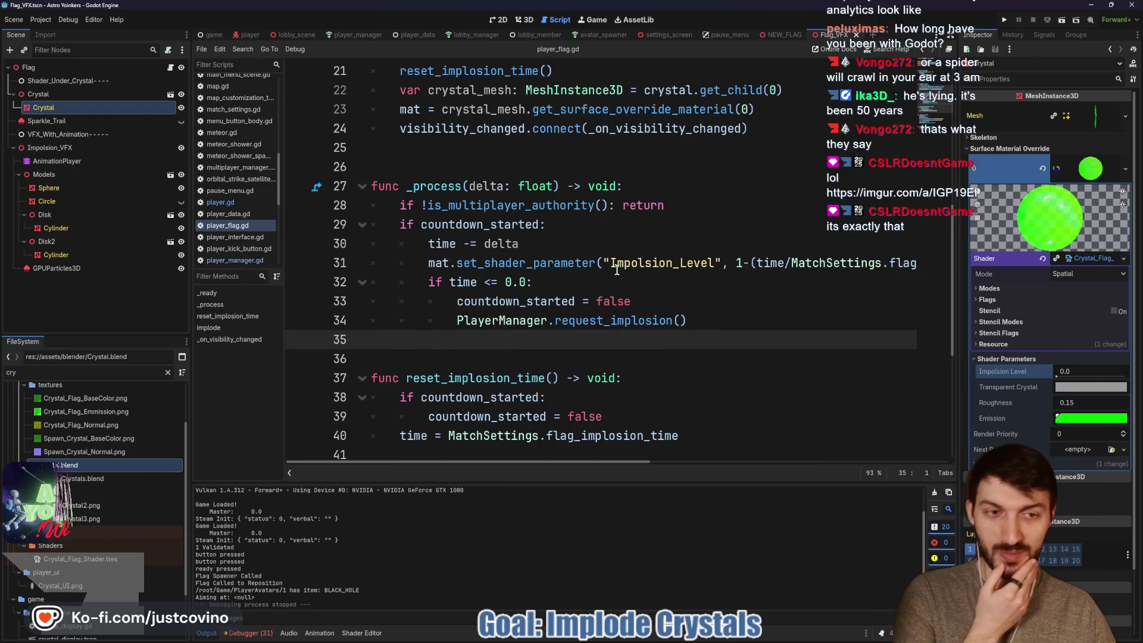
pyautogui.hscroll(1, 615, 271)
pyautogui.hscroll(3, 614, 270)
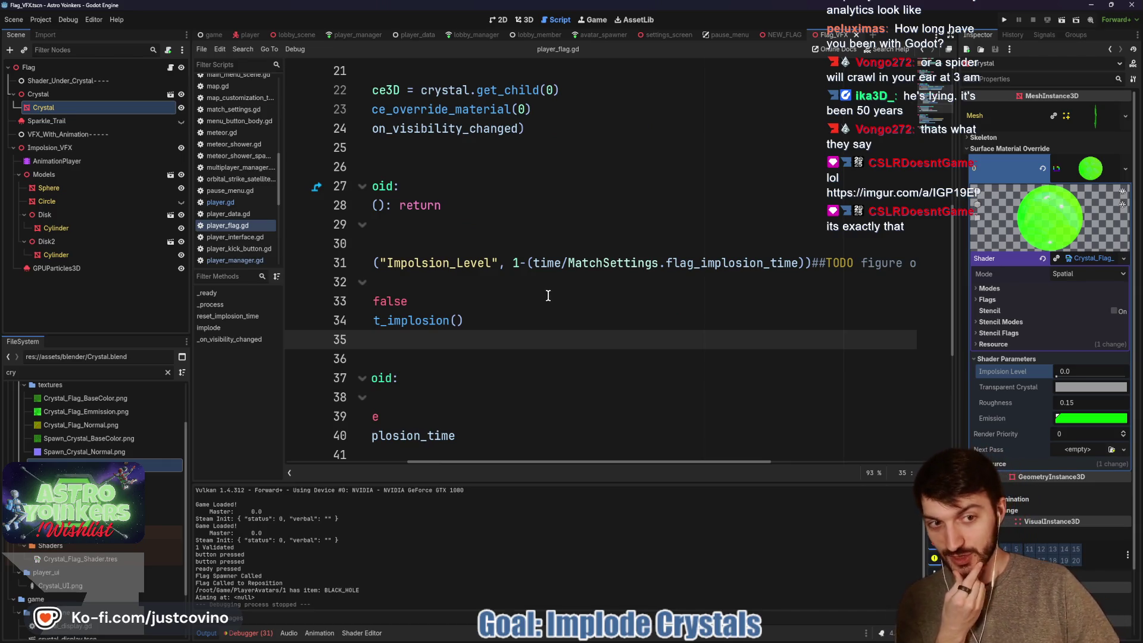
pyautogui.moveTo(813, 266); pyautogui.dragTo(980, 266)
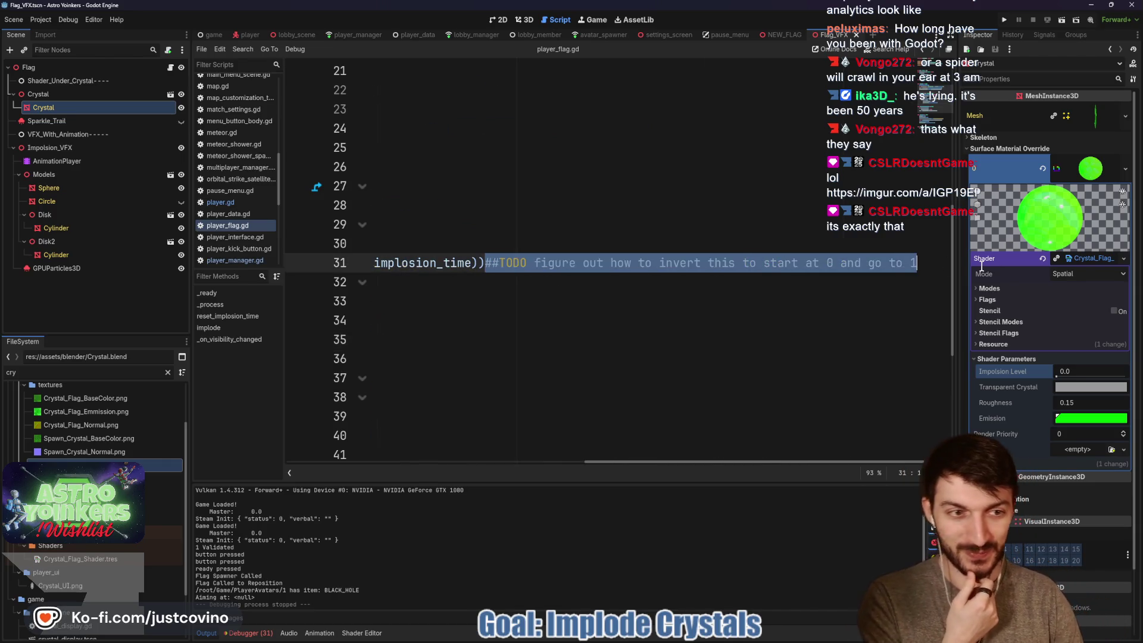
pyautogui.press('BackSpace')
pyautogui.press('Down')
pyautogui.hotkey('ctrl', 's')
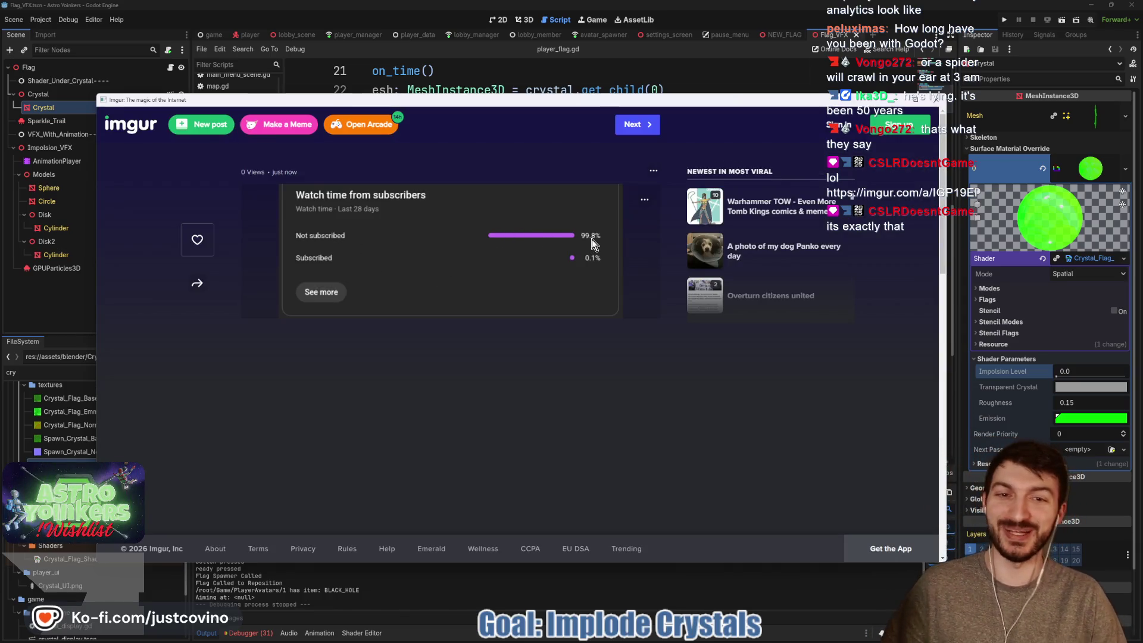
pyautogui.click(896, 100)
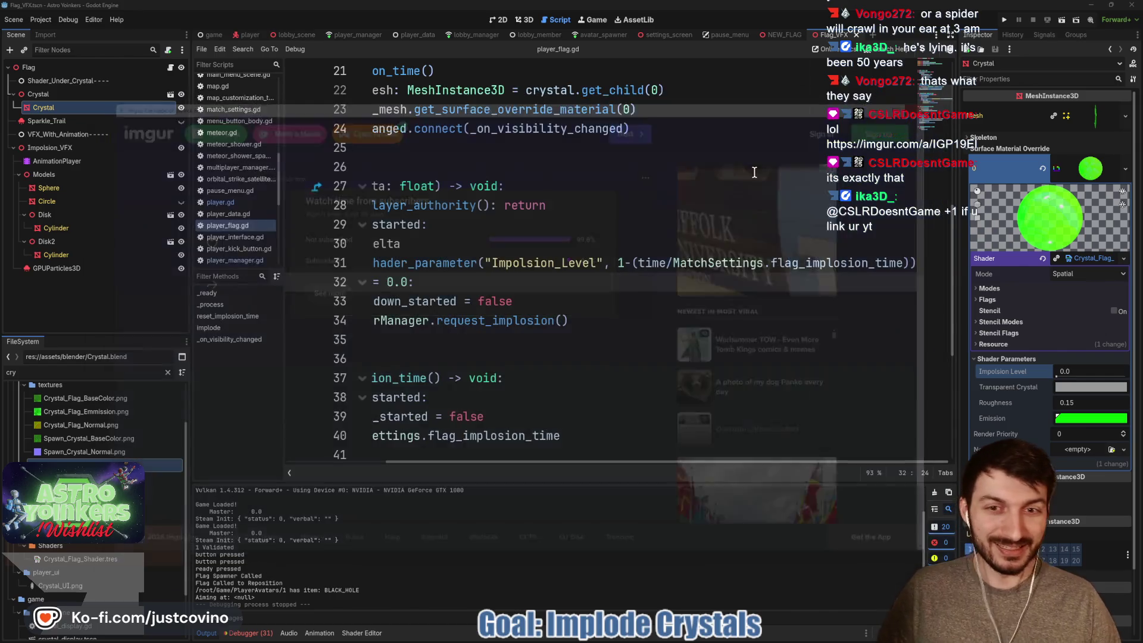
pyautogui.click(573, 284)
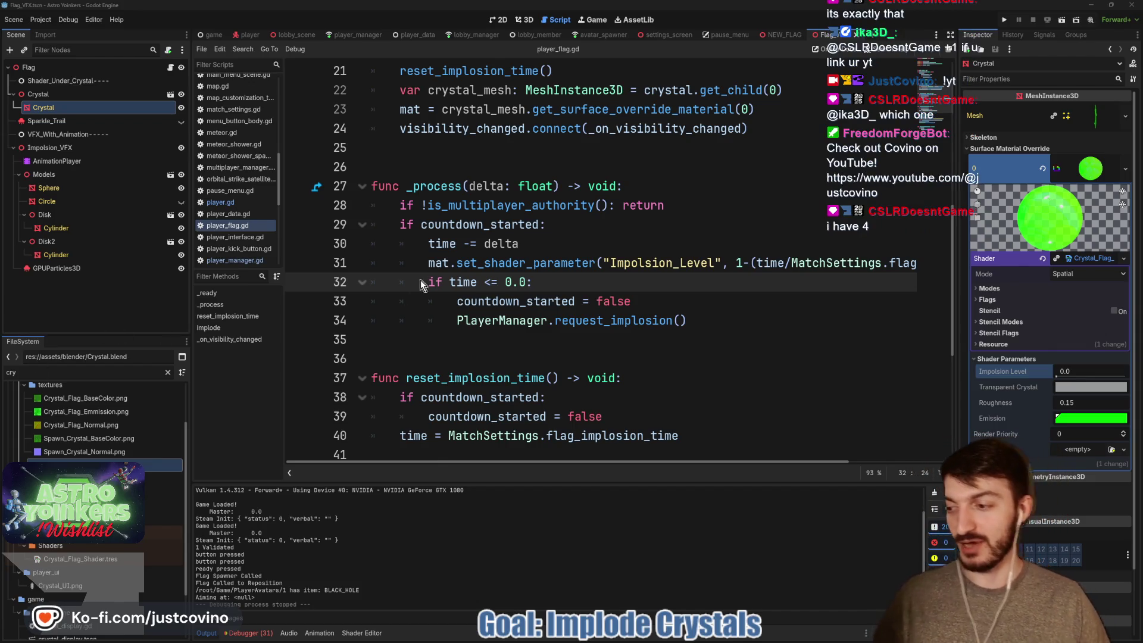
# Look over the _process code around line 27, then return to the 3D view of the green crystal.
pyautogui.moveTo(482, 230)
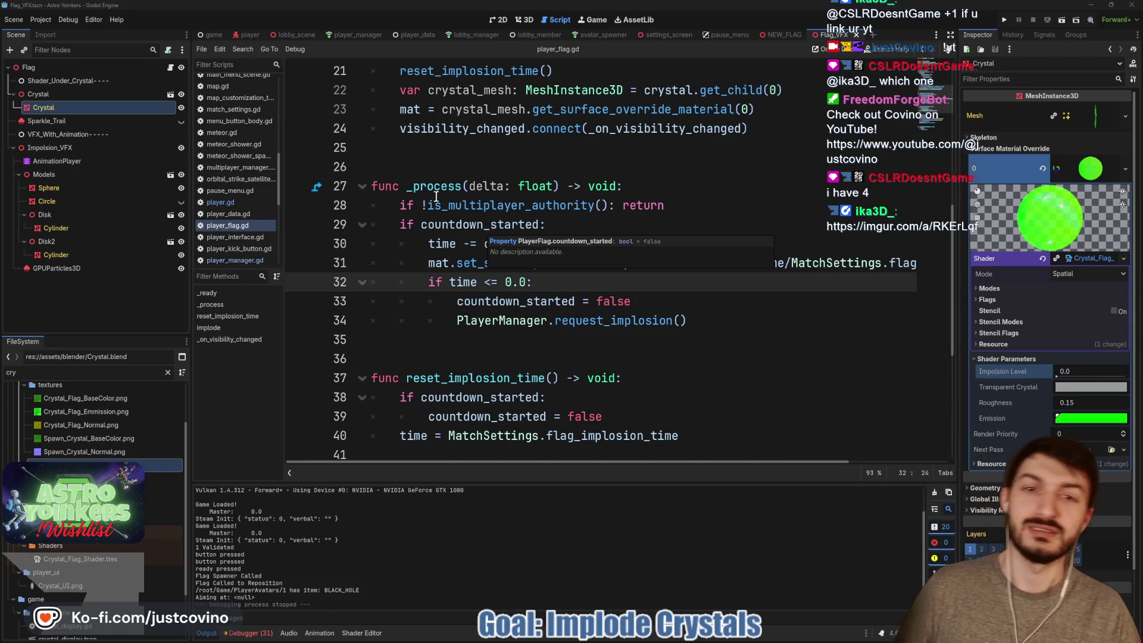
pyautogui.click(483, 186)
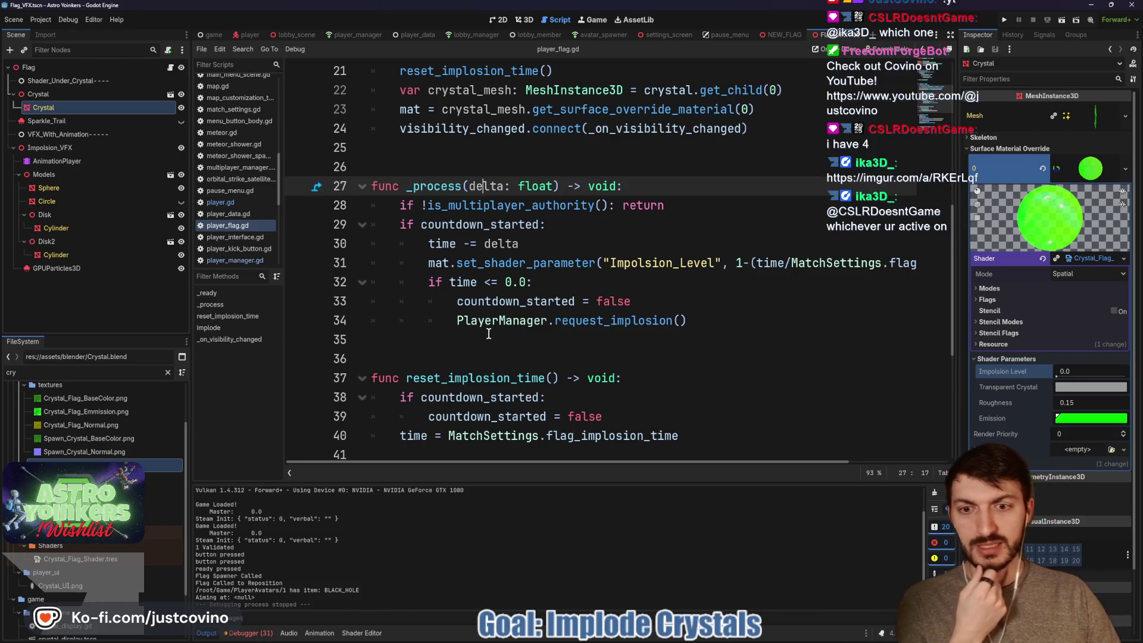
pyautogui.scroll(-3, 488, 335)
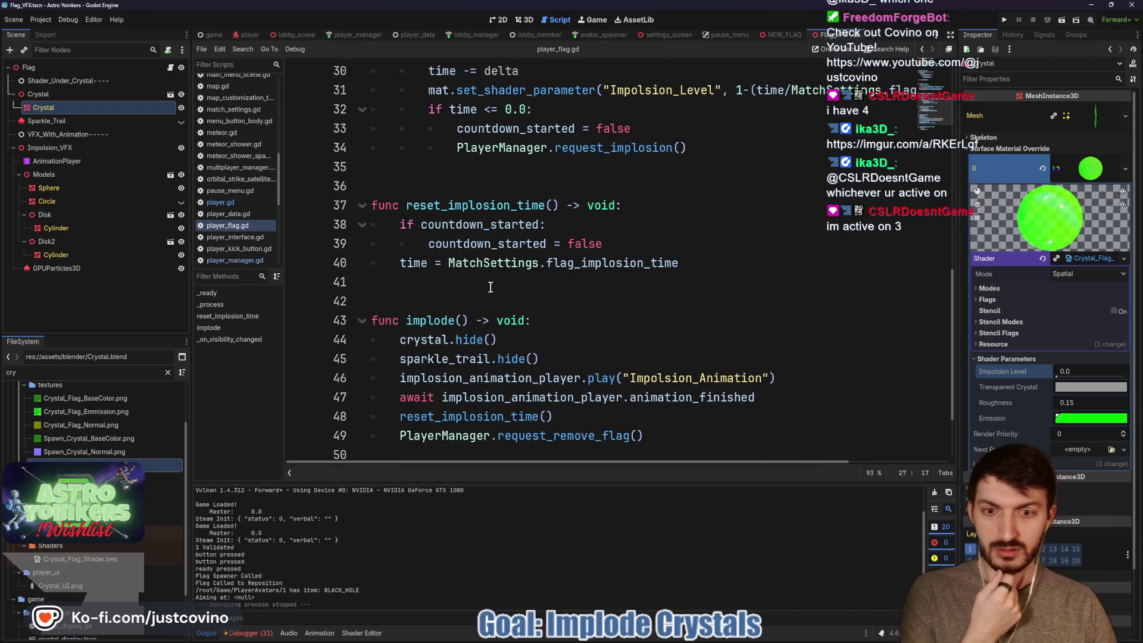
pyautogui.click(523, 19)
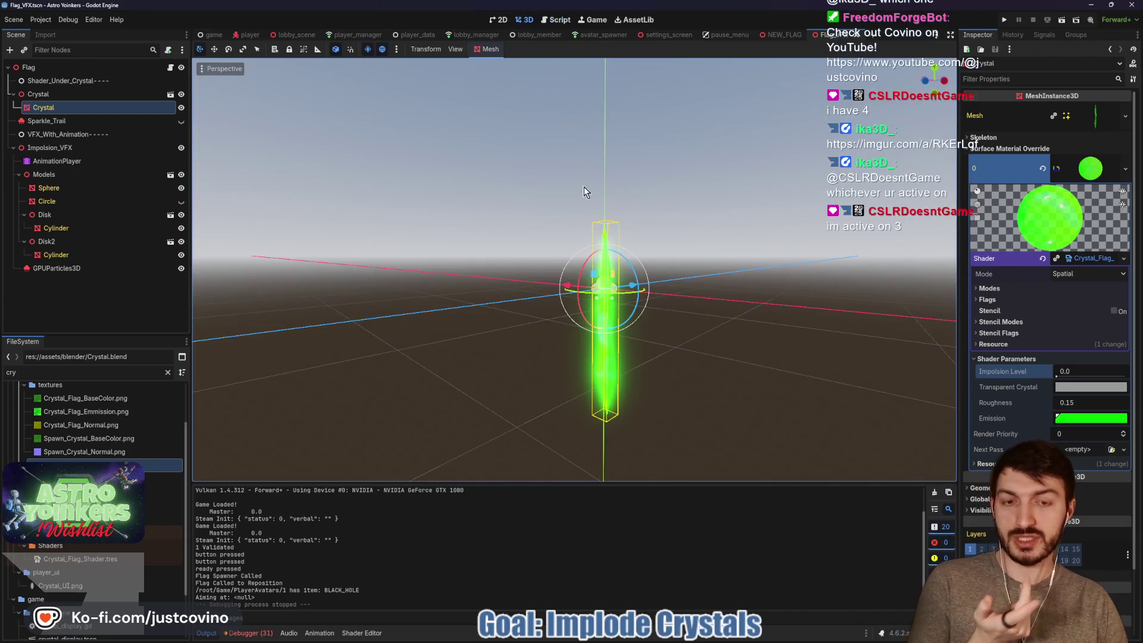
# Set the parent Crystal node's scale to 1.5 and save the flag VFX scene.
pyautogui.click(98, 95)
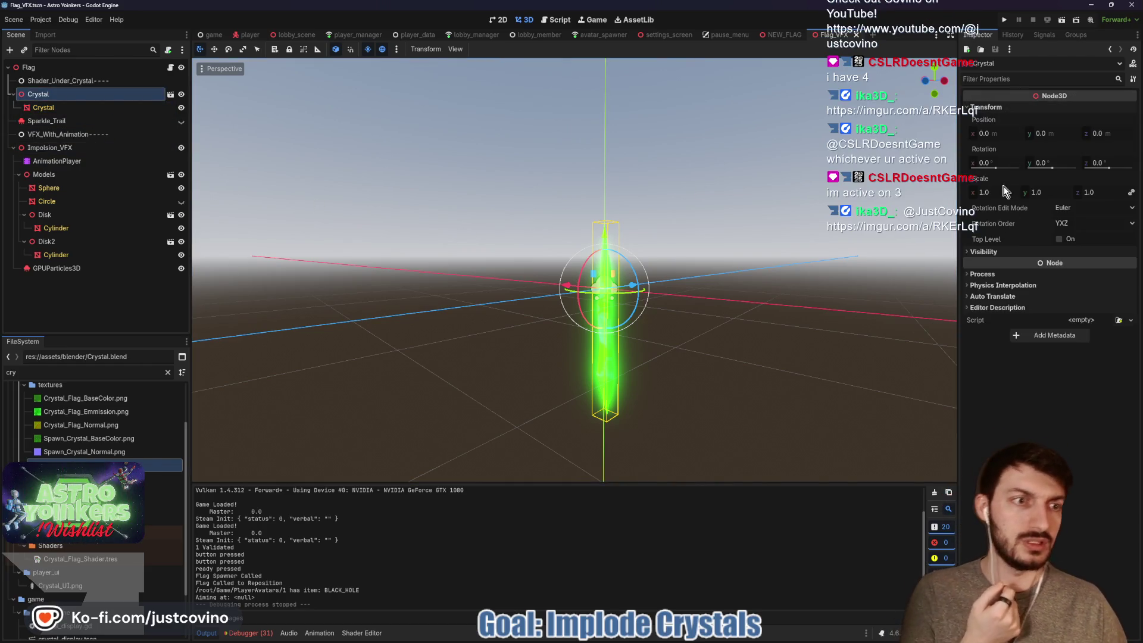
pyautogui.click(995, 192)
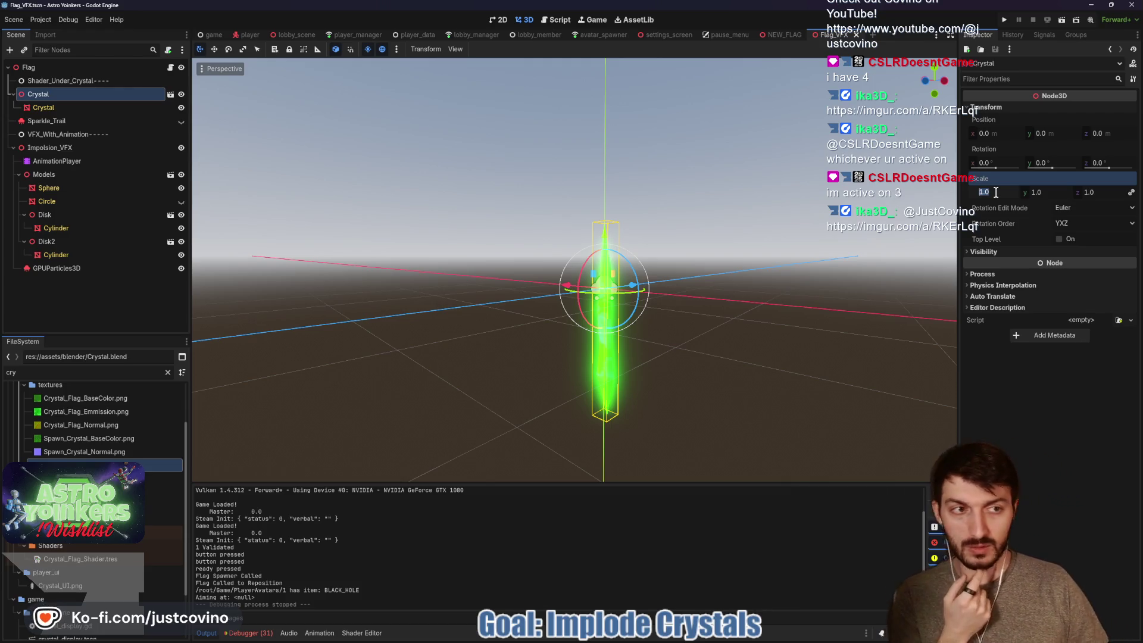
pyautogui.write('1.5')
pyautogui.press('Return')
pyautogui.hotkey('ctrl', 's')
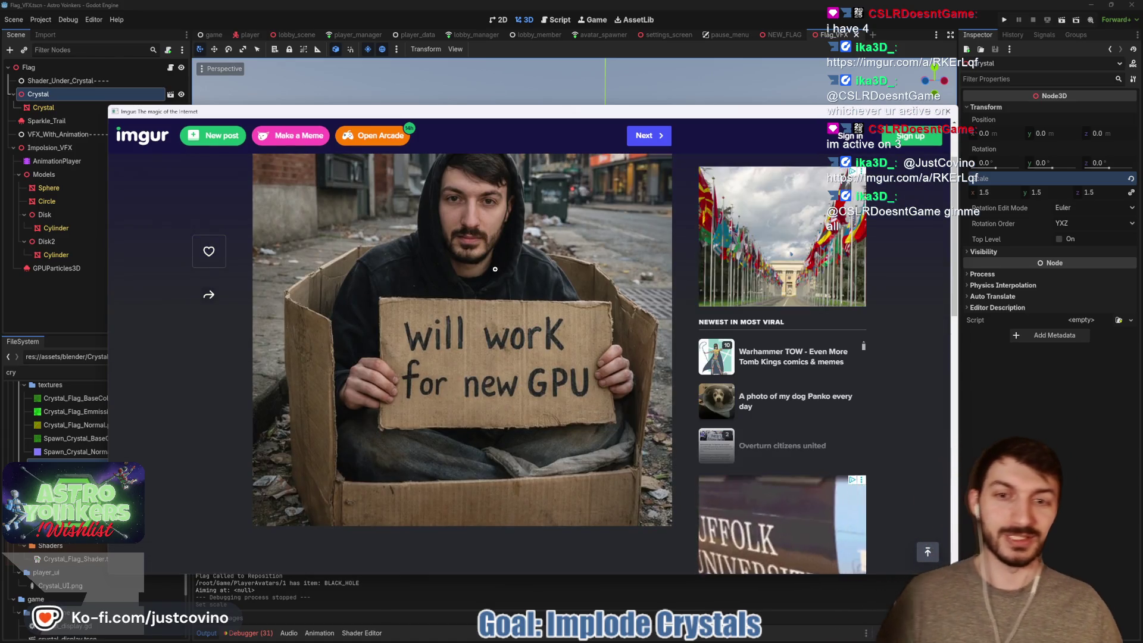
pyautogui.click(495, 269)
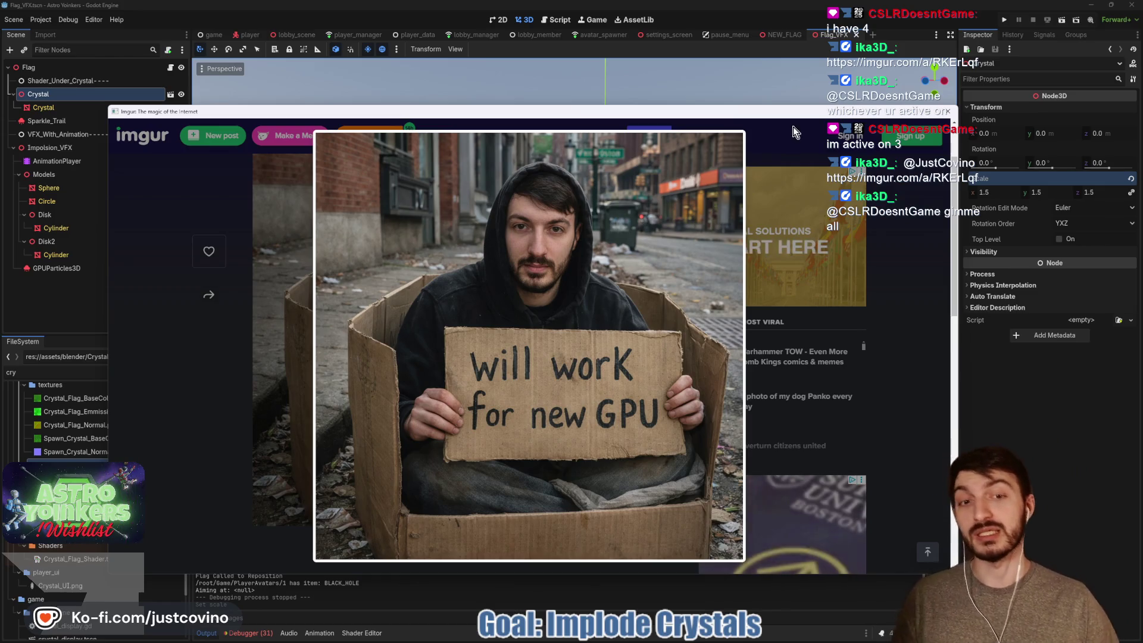
pyautogui.click(947, 111)
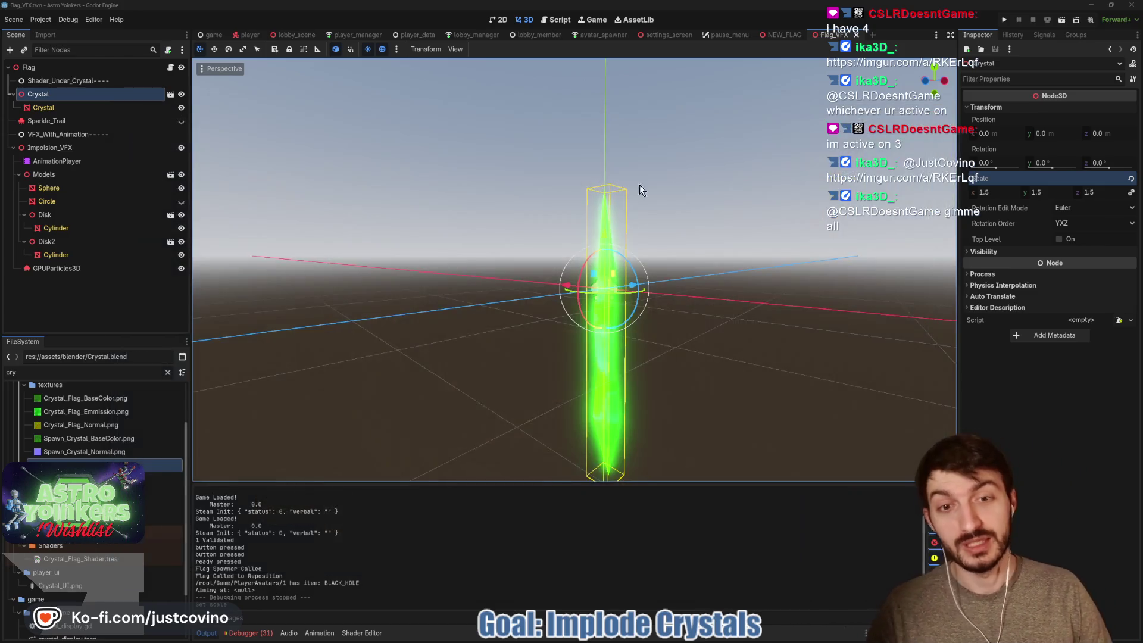
# Inspect the enlarged crystal, save the flag VFX scene, and switch to the player scene.
pyautogui.moveTo(434, 227)
pyautogui.mouseDown()
pyautogui.moveTo(460, 232)
pyautogui.moveTo(446, 229)
pyautogui.mouseUp()
pyautogui.hotkey('ctrl', 's')
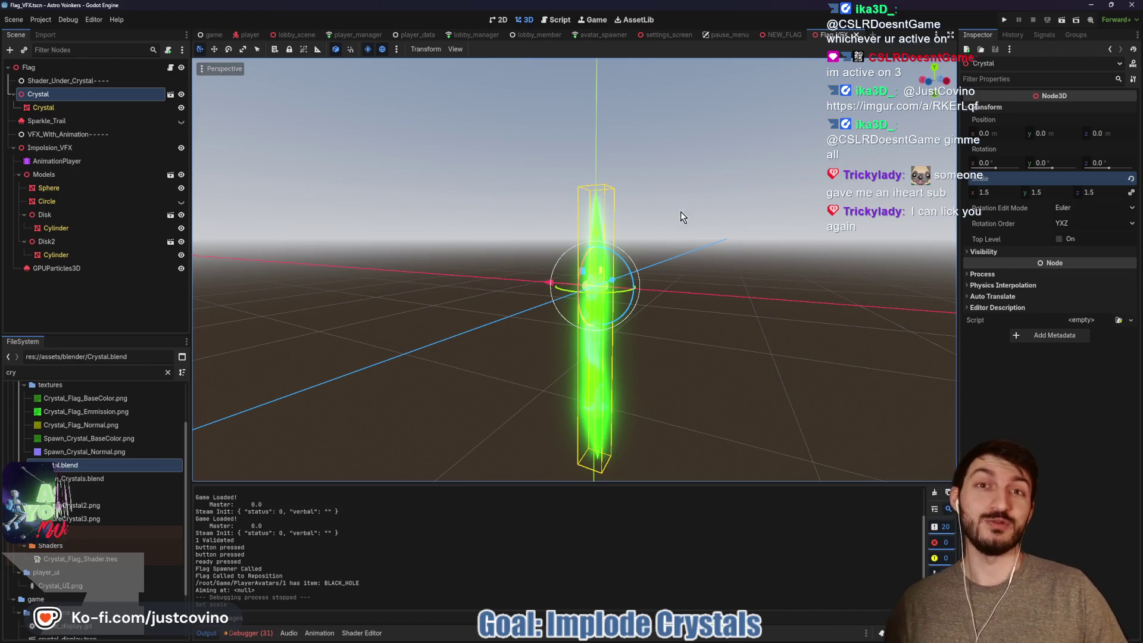
pyautogui.moveTo(680, 212); pyautogui.dragTo(658, 212)
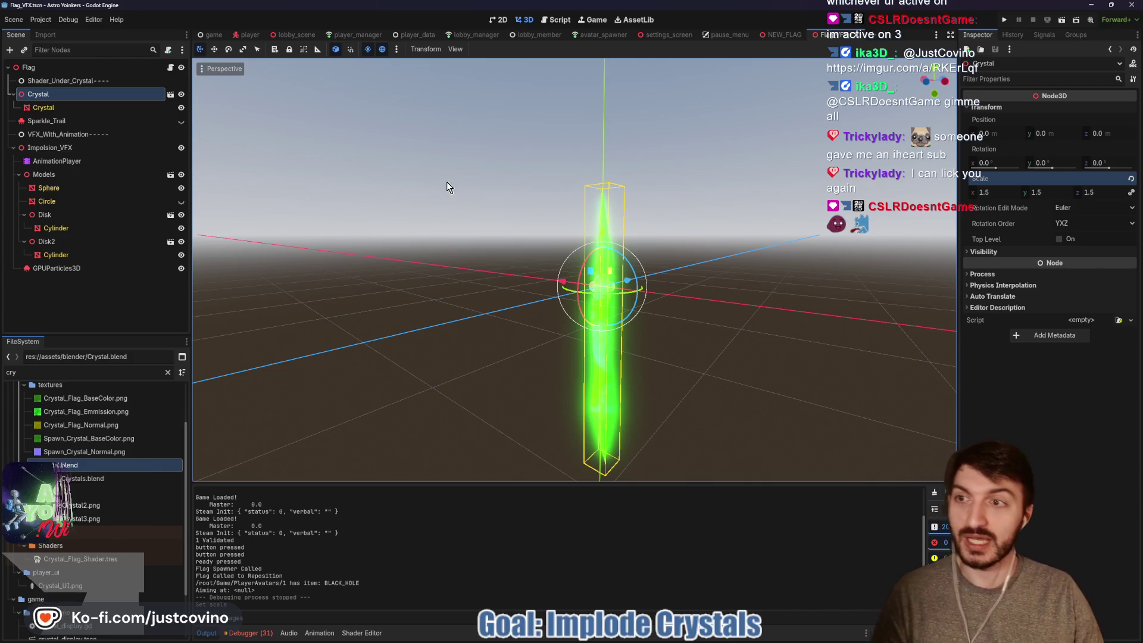
pyautogui.hotkey('ctrl', 's')
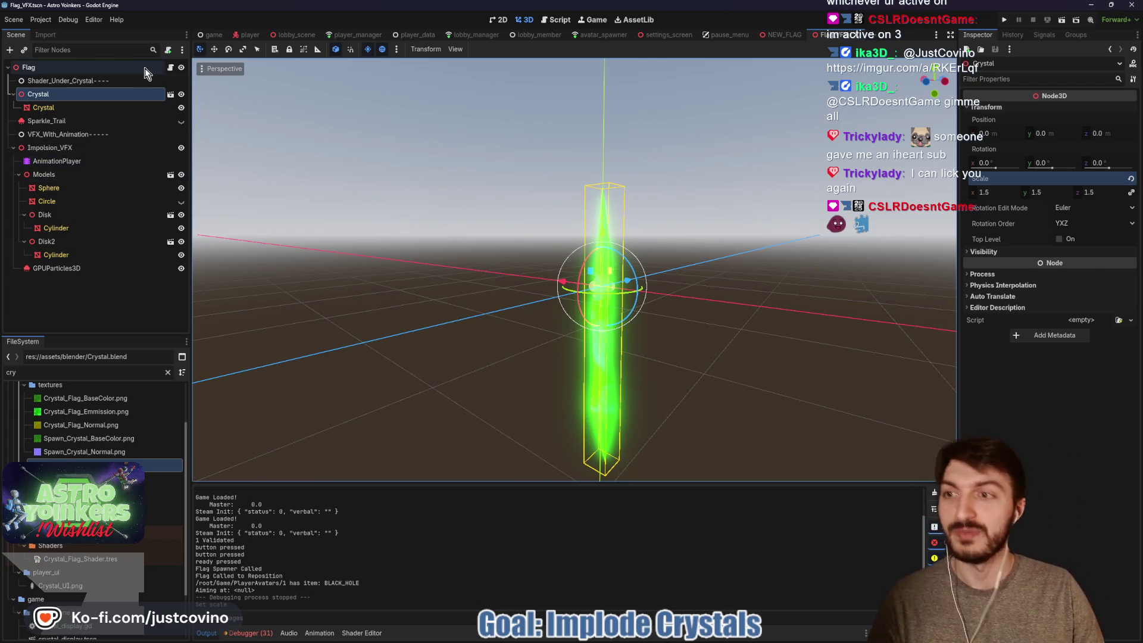
pyautogui.click(249, 35)
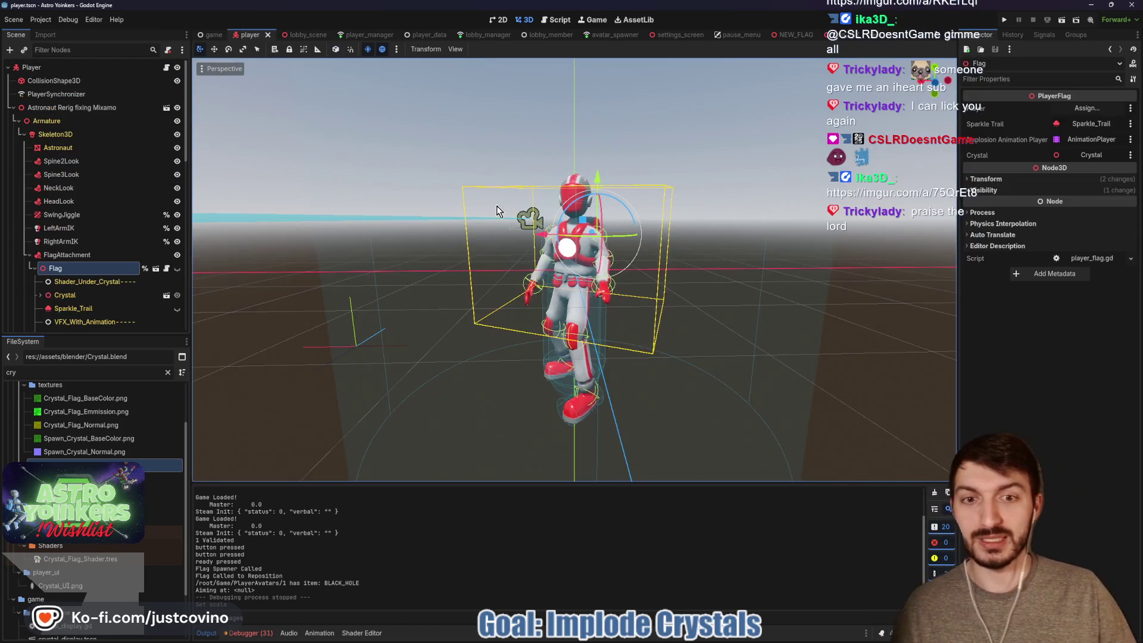
# Show the Flag on the player, scale its Crystal to 1.2, and save.
pyautogui.click(177, 268)
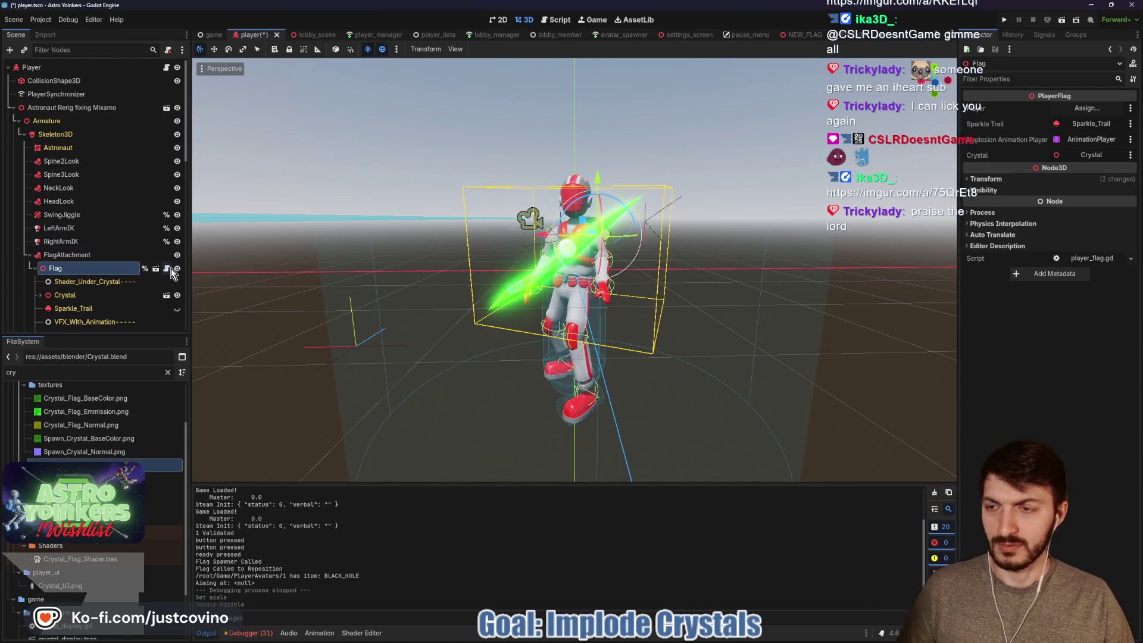
pyautogui.click(111, 296)
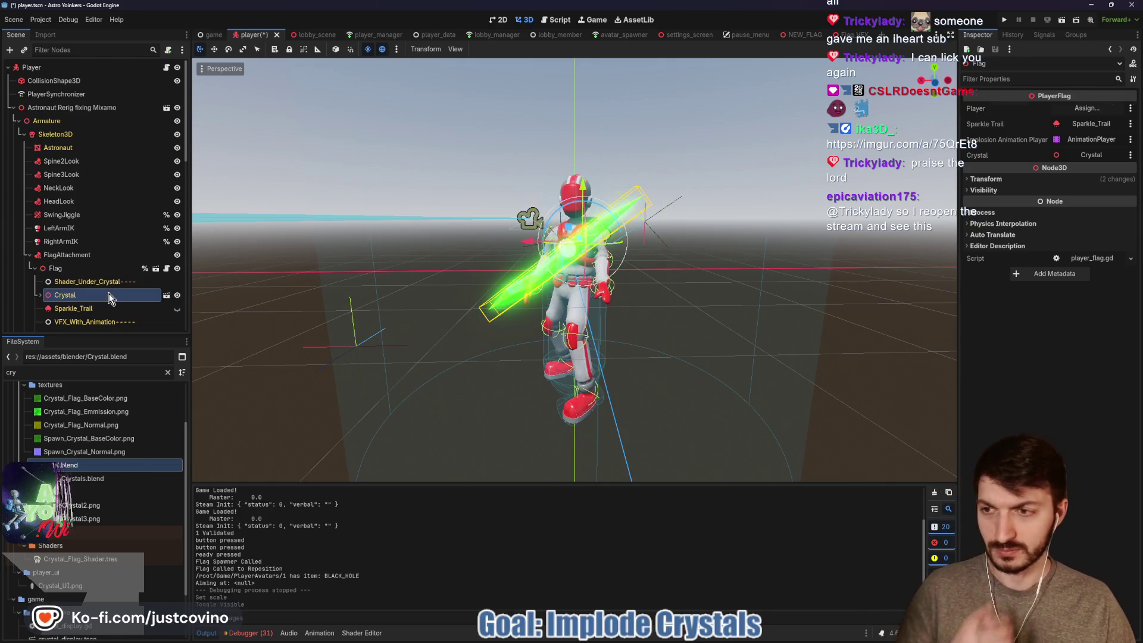
pyautogui.click(989, 109)
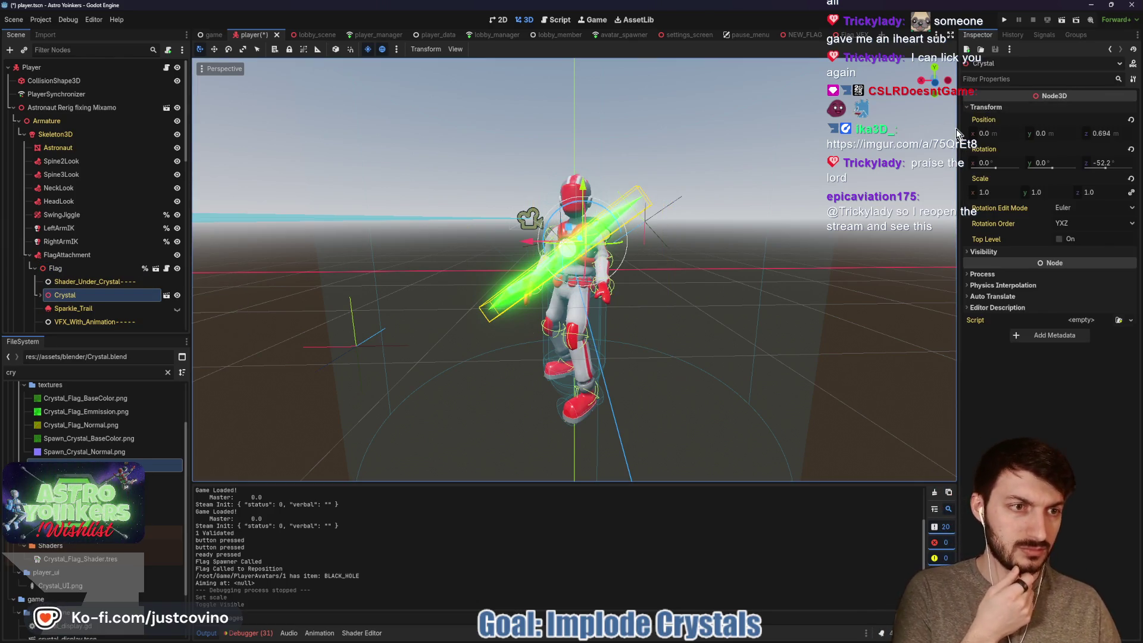
pyautogui.click(999, 193)
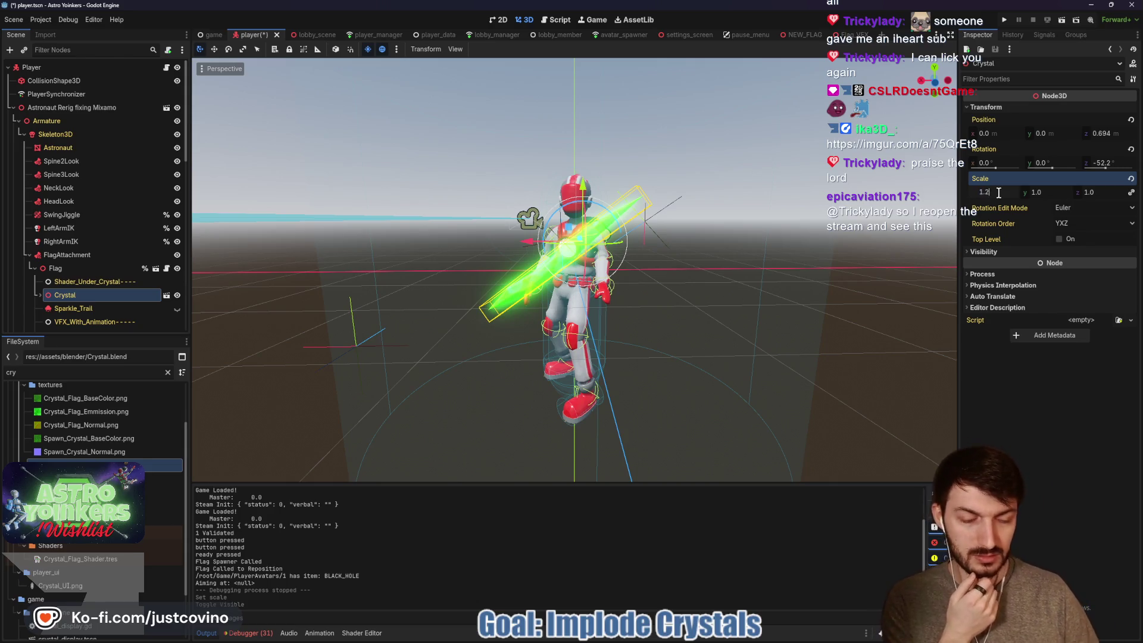
pyautogui.write('.2')
pyautogui.press('Return')
pyautogui.moveTo(737, 235)
pyautogui.mouseDown()
pyautogui.moveTo(707, 242)
pyautogui.moveTo(939, 238)
pyautogui.moveTo(723, 236)
pyautogui.mouseUp()
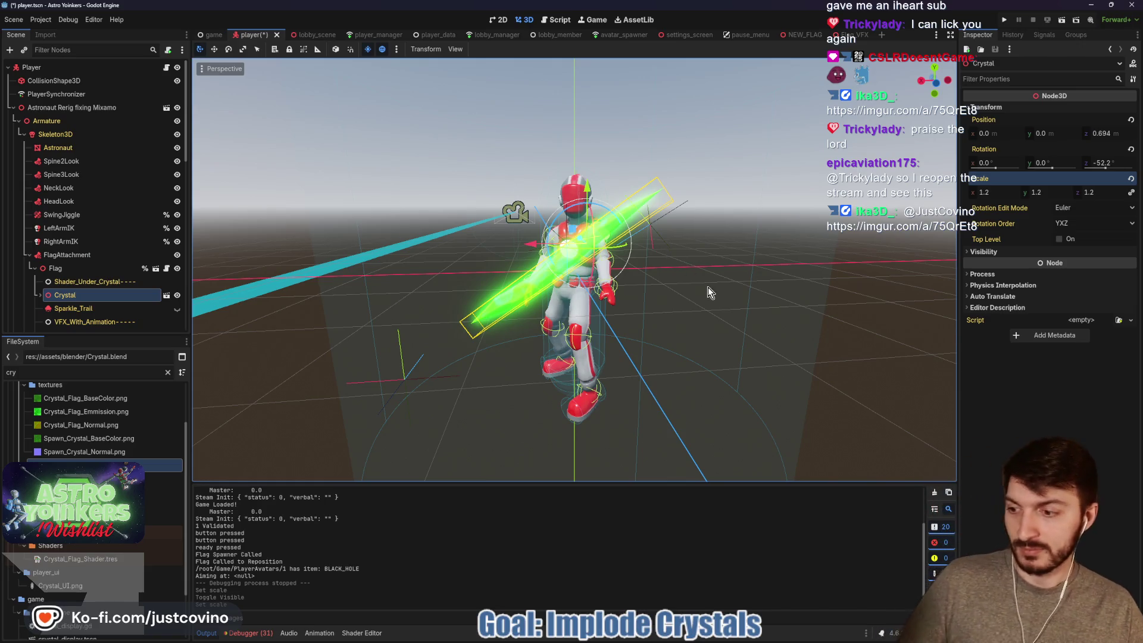
pyautogui.hotkey('ctrl', 's')
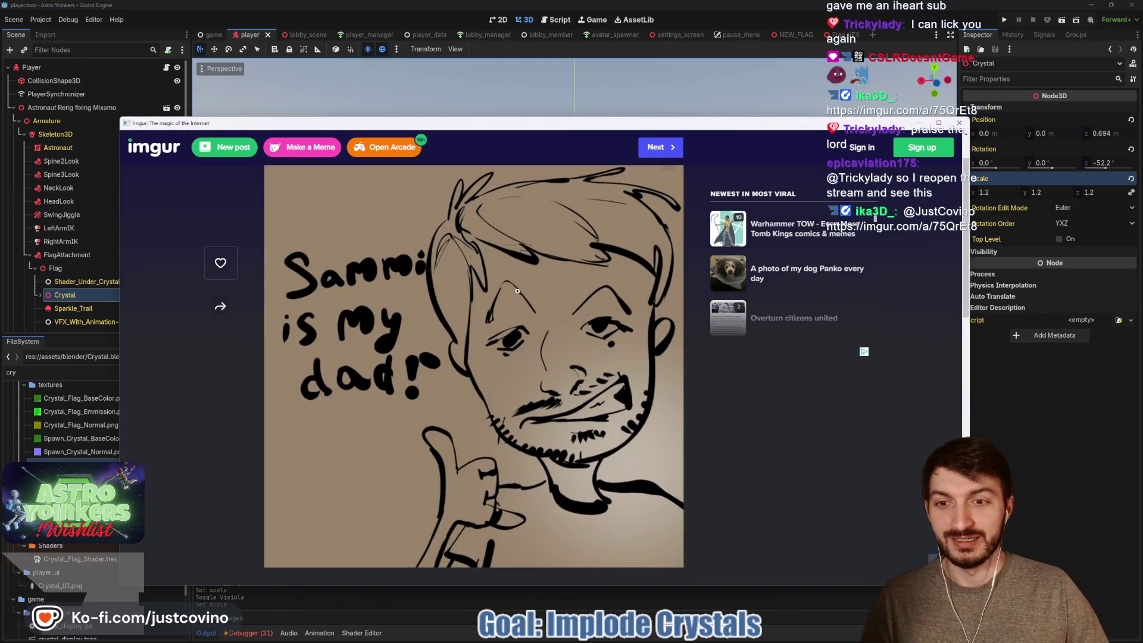
# Close the Imgur window, then hide the Flag in the player scene and save.
pyautogui.hotkey('ctrl', 'w')
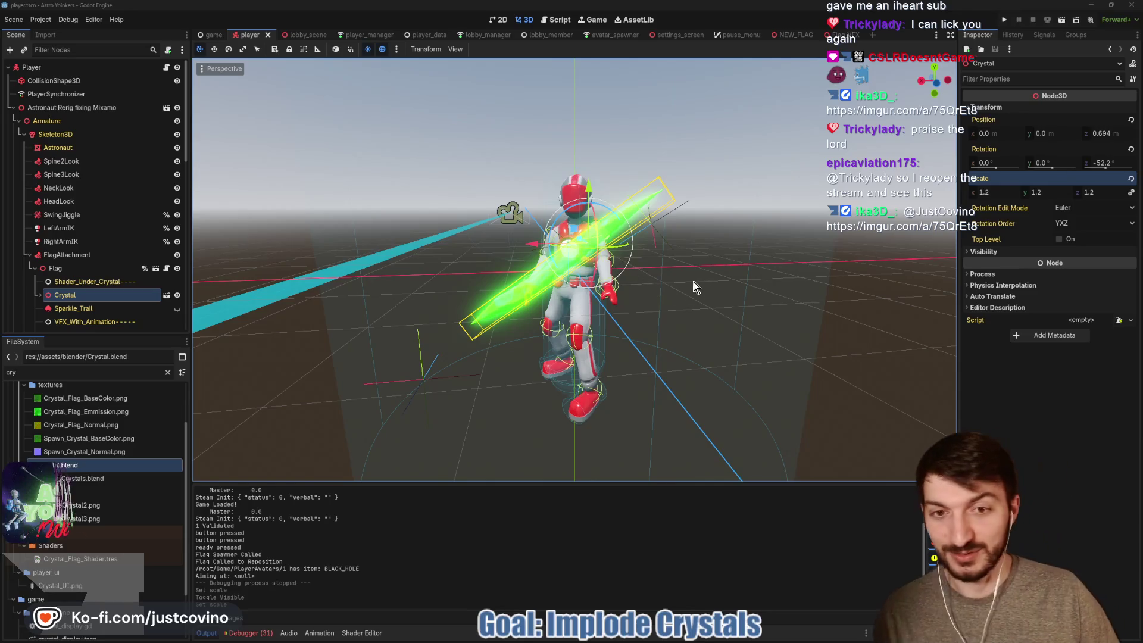
pyautogui.hotkey('ctrl', 's')
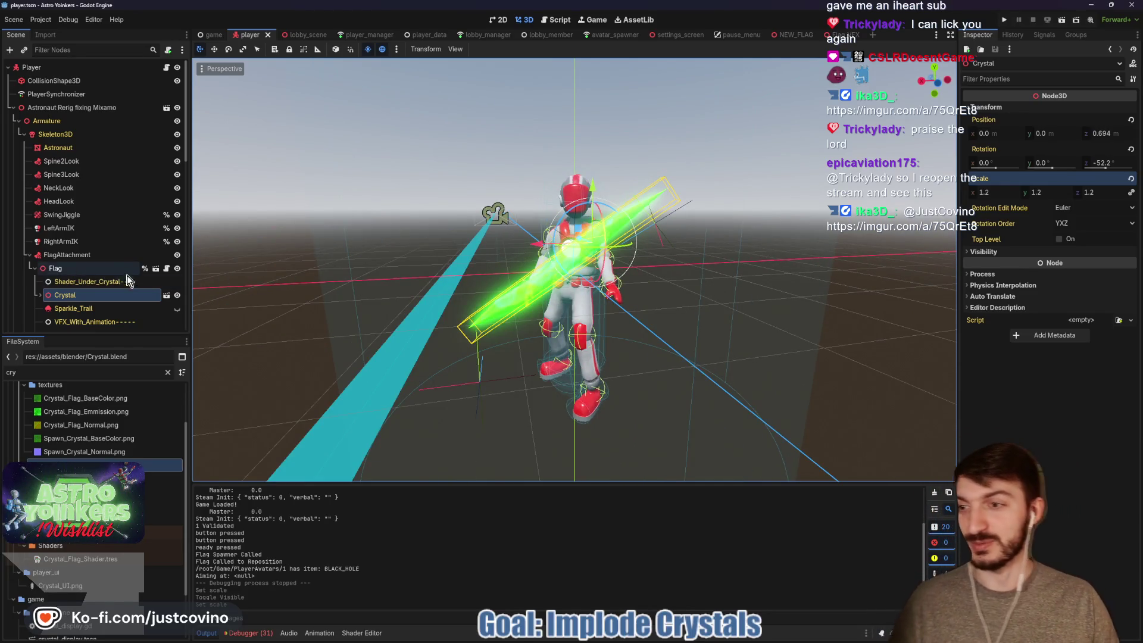
pyautogui.click(177, 269)
pyautogui.hotkey('ctrl', 's')
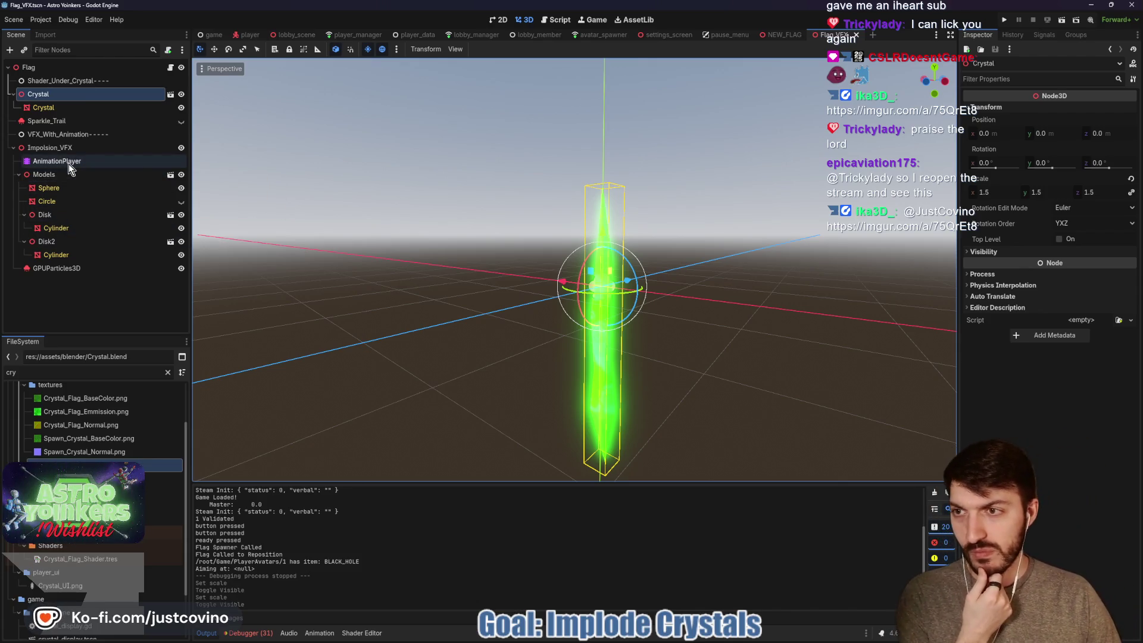
# Scale Impolsion_VFX to 2.0 and select the AnimationPlayer holding Impolsion_Animation.
pyautogui.click(60, 148)
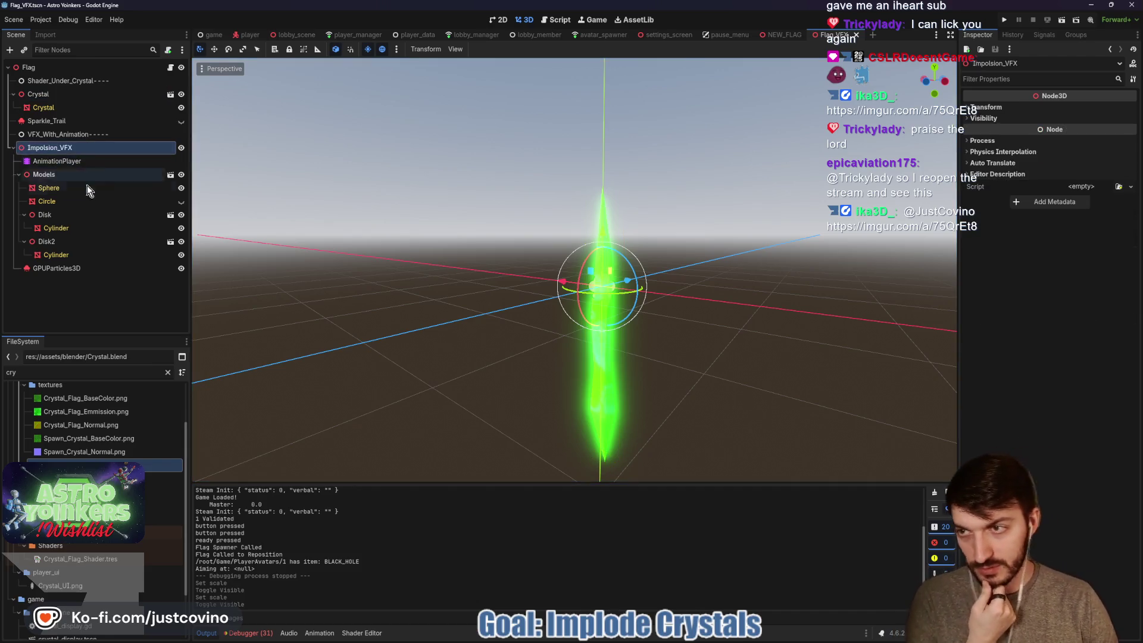
pyautogui.click(982, 109)
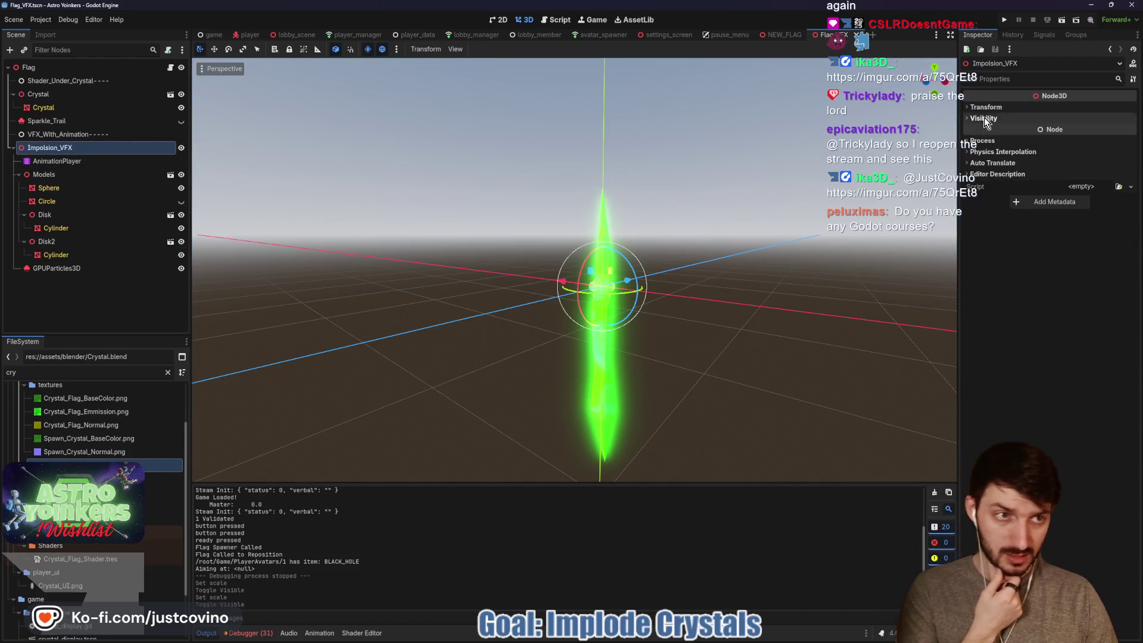
pyautogui.click(996, 190)
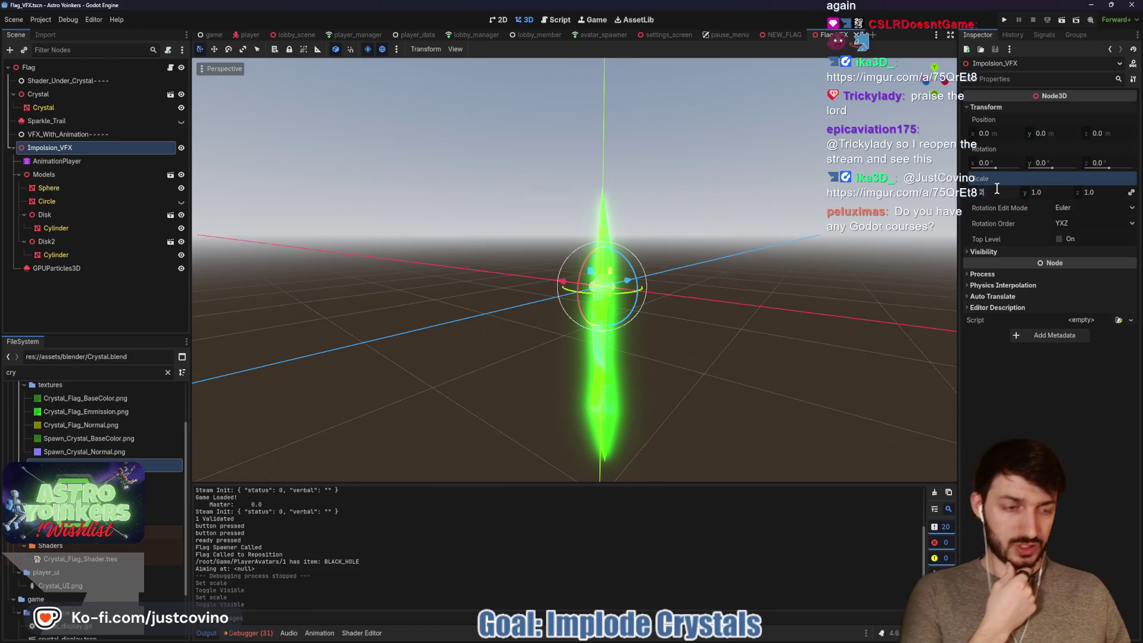
pyautogui.write('2')
pyautogui.press('Return')
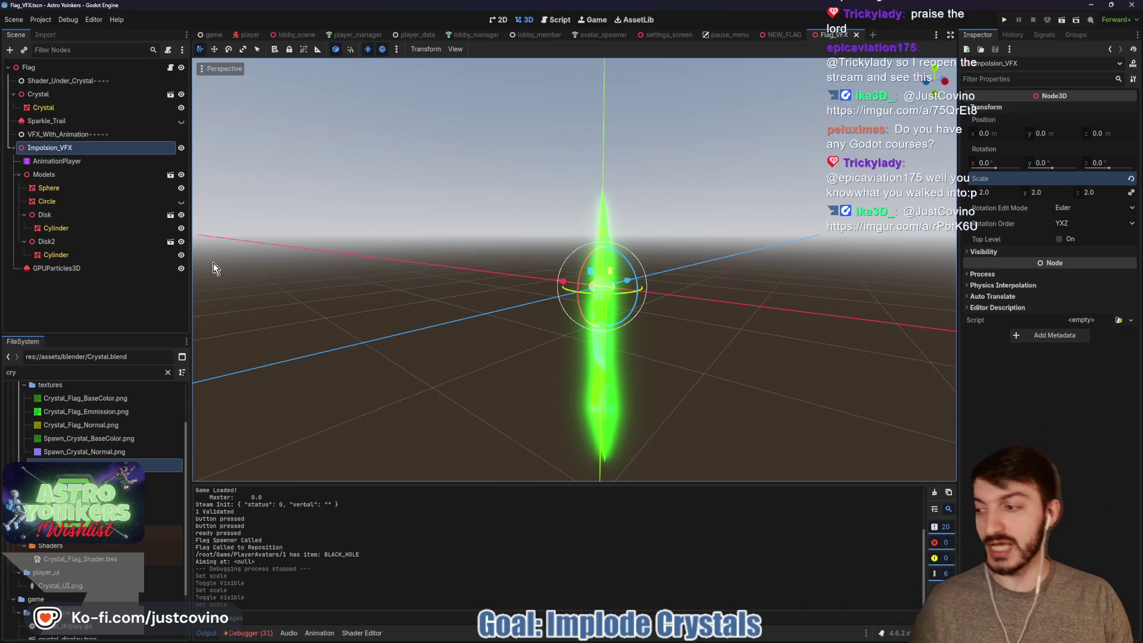
pyautogui.click(71, 161)
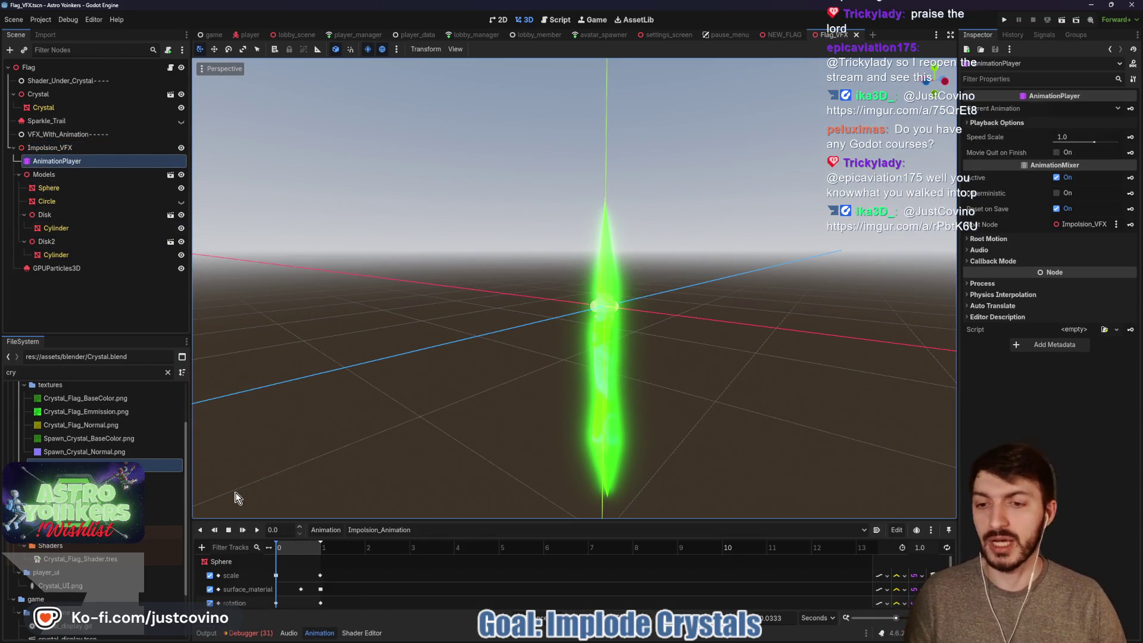
# Play the Impolsion_Animation preview, save Flag_VFX, close Imgur, and return to player.tscn.
pyautogui.click(255, 529)
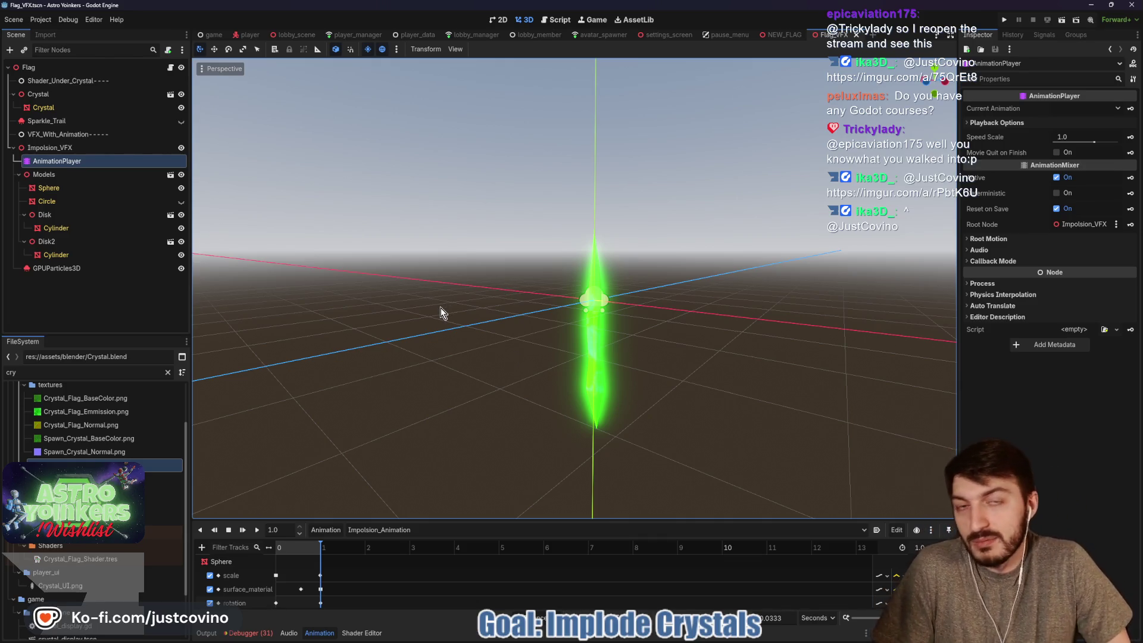
pyautogui.hotkey('ctrl', 's')
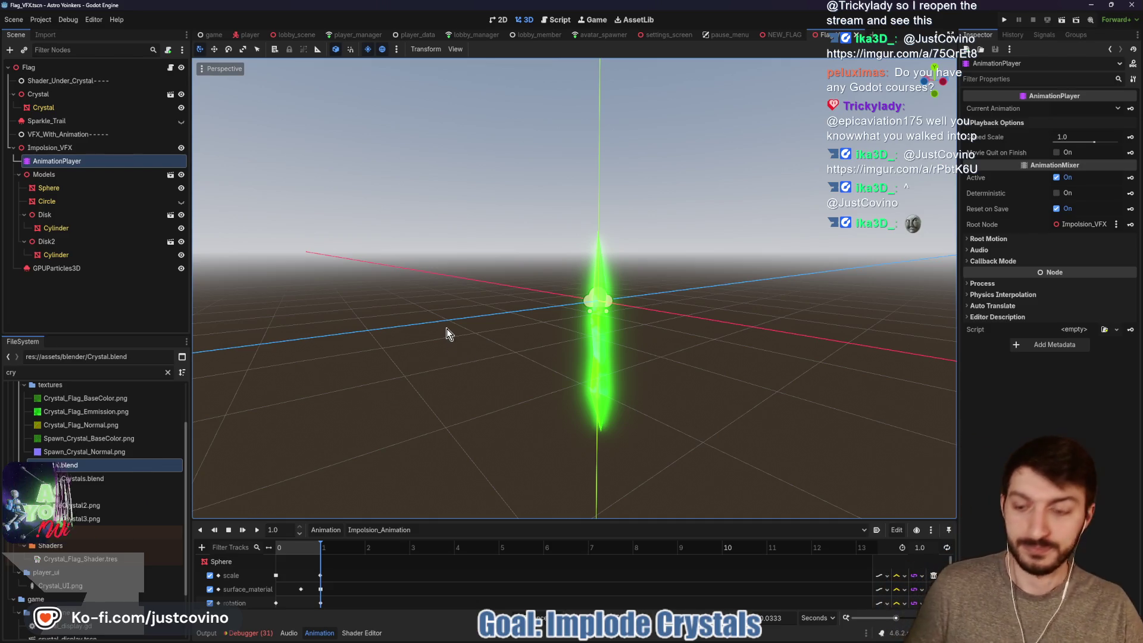
pyautogui.hotkey('ctrl', 's')
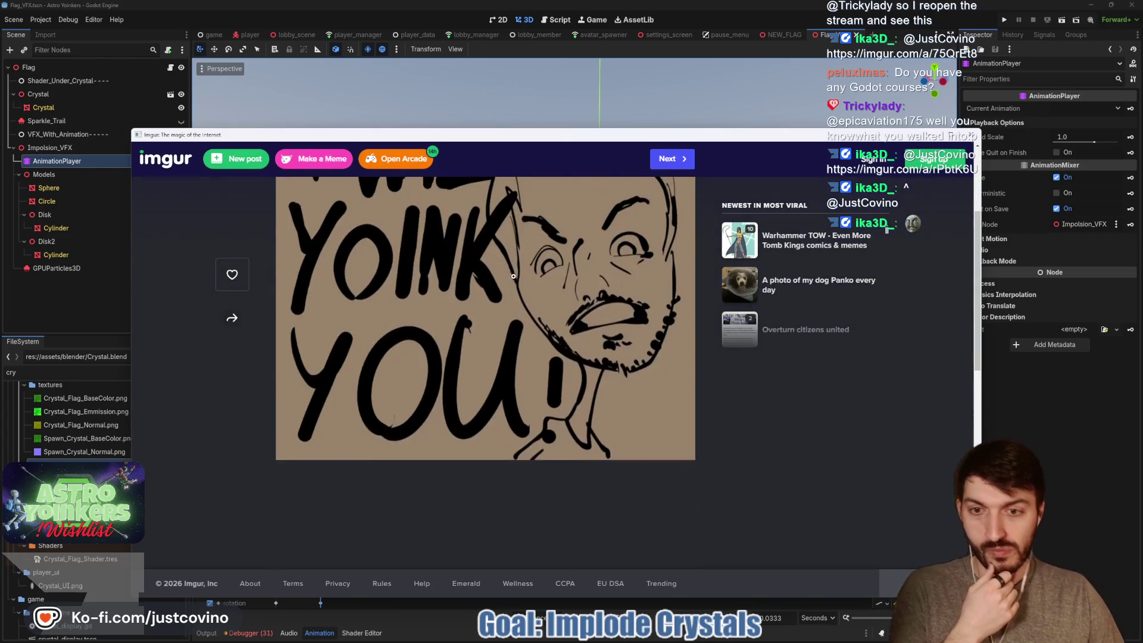
pyautogui.click(970, 137)
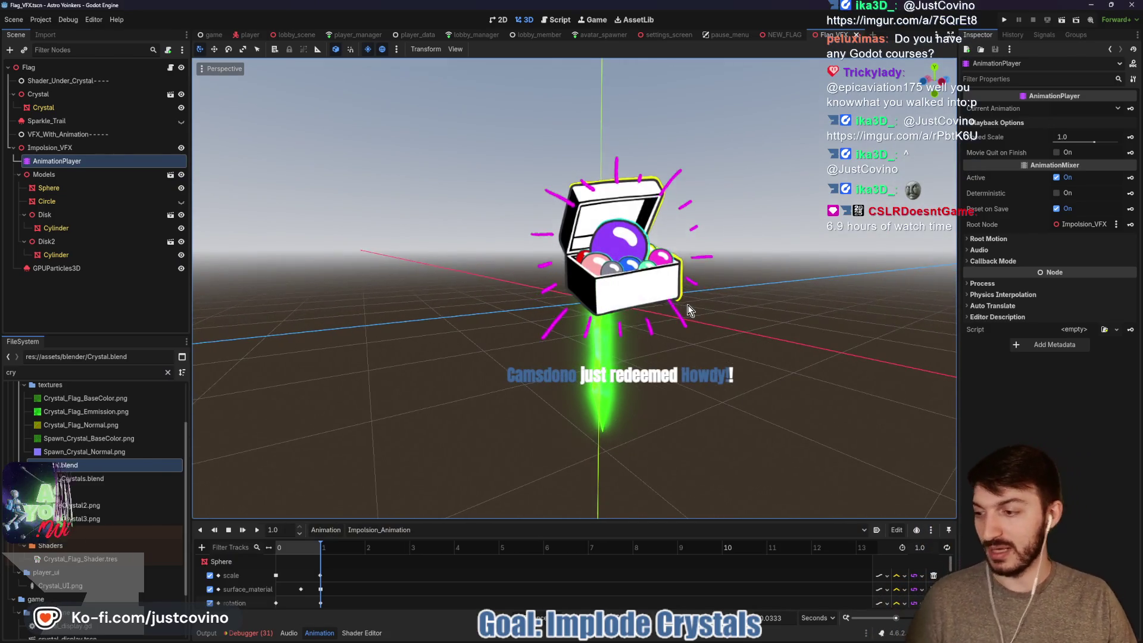
pyautogui.hotkey('ctrl', 's')
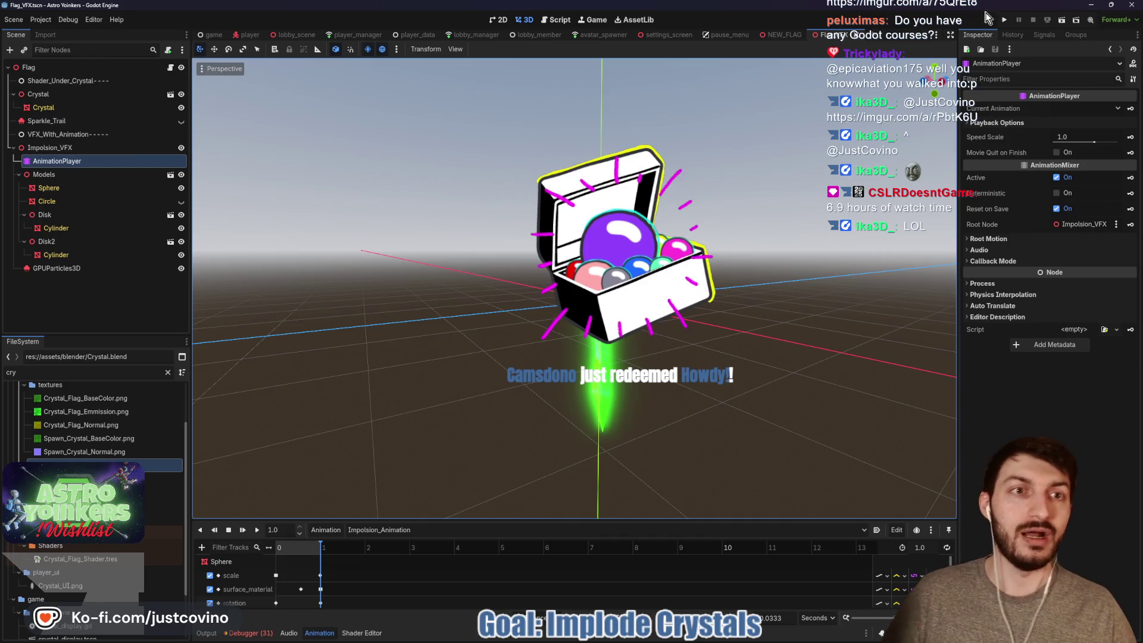
pyautogui.click(245, 35)
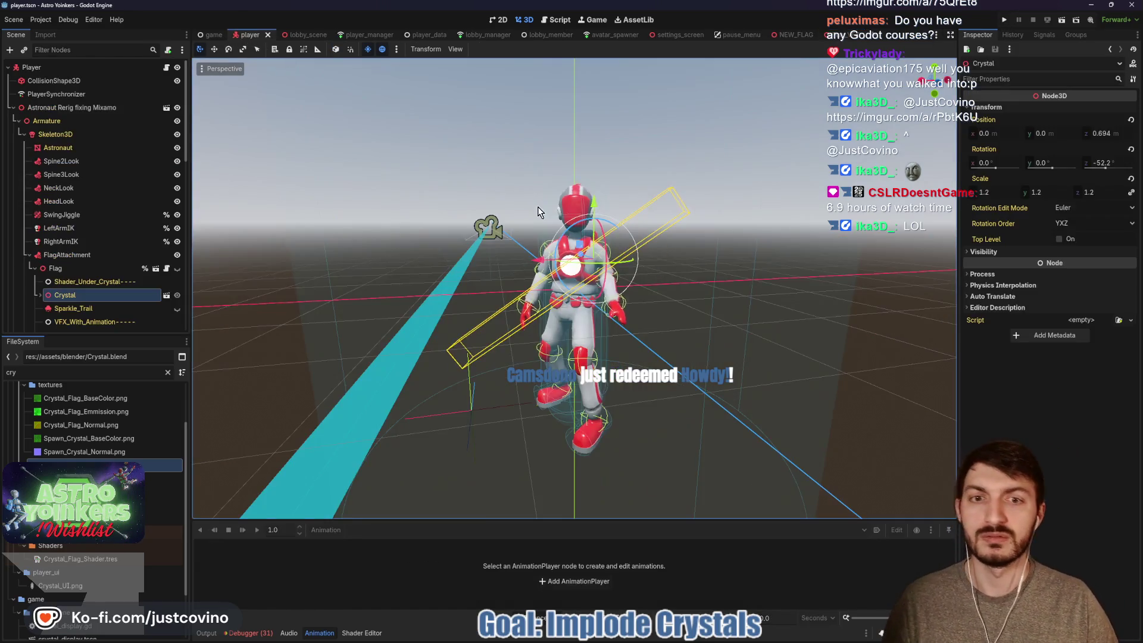
pyautogui.click(1004, 20)
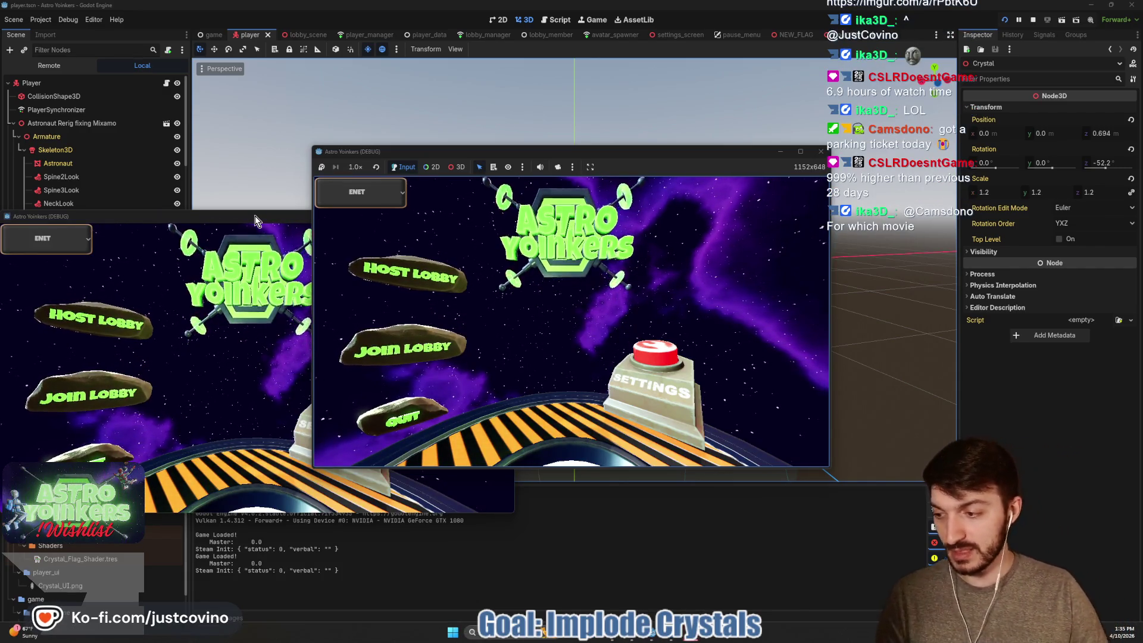
pyautogui.click(255, 216)
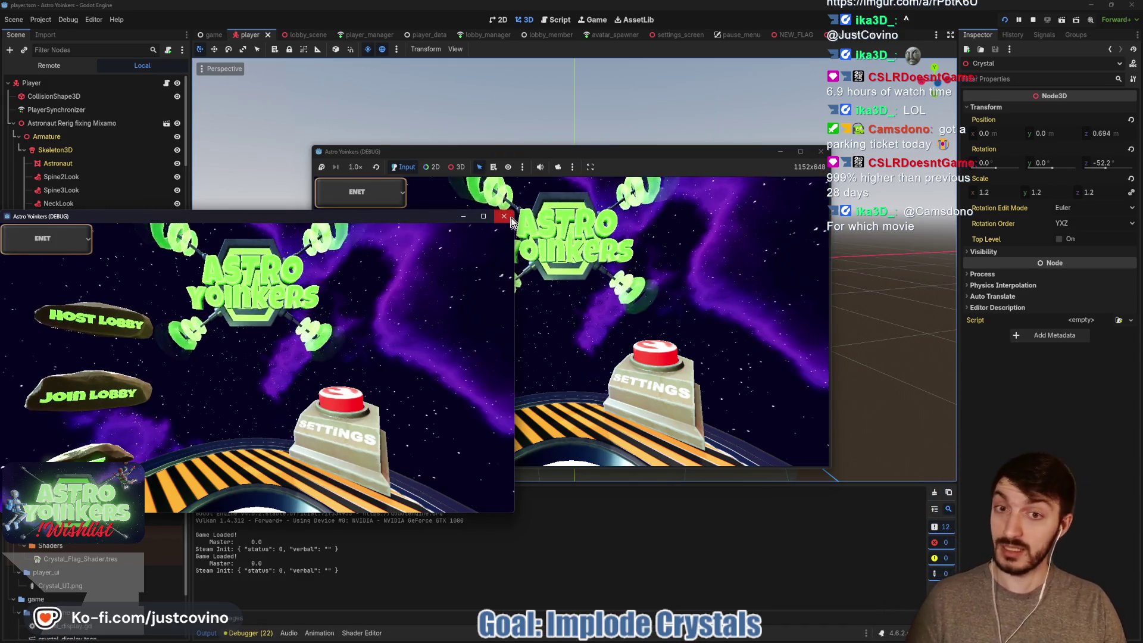
pyautogui.click(504, 215)
pyautogui.click(405, 261)
pyautogui.click(551, 268)
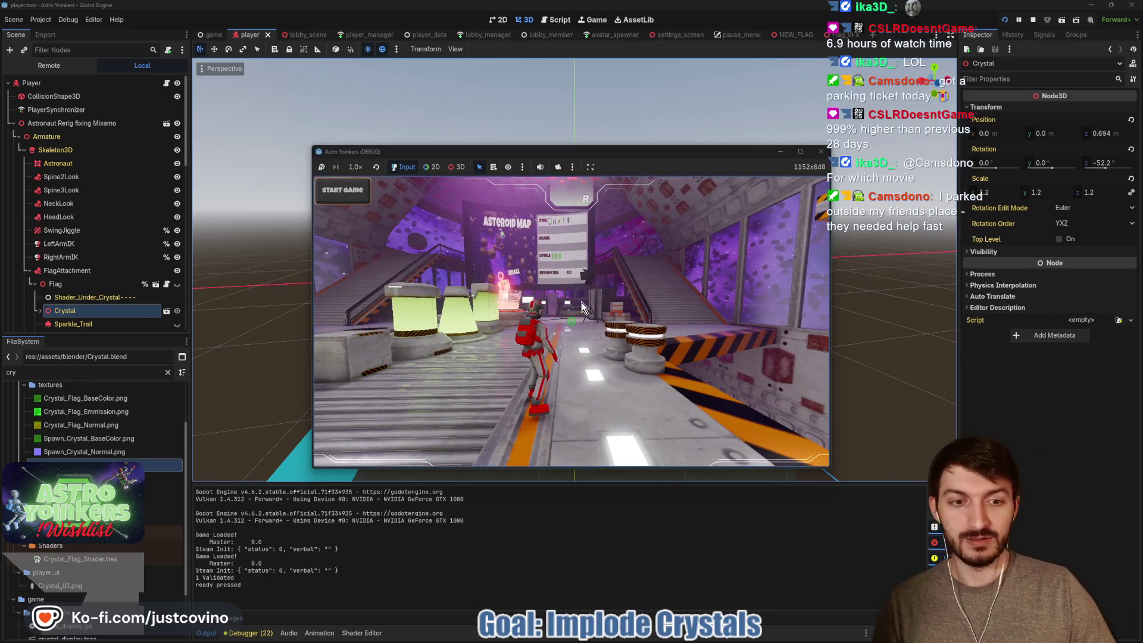
pyautogui.press('r')
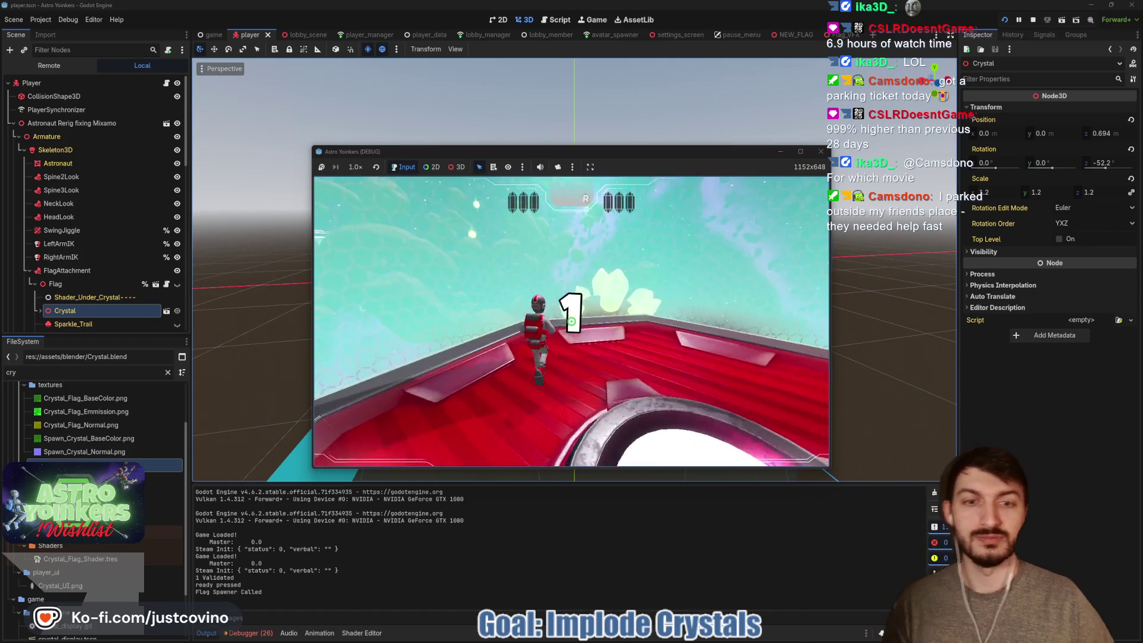
pyautogui.press('w')
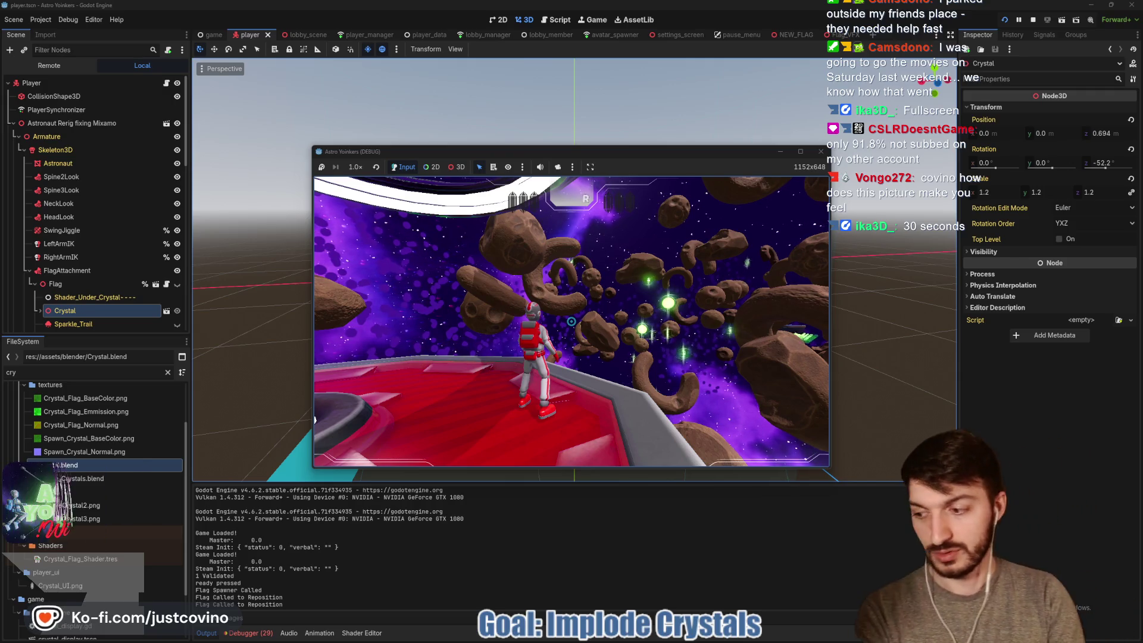
pyautogui.press('F8')
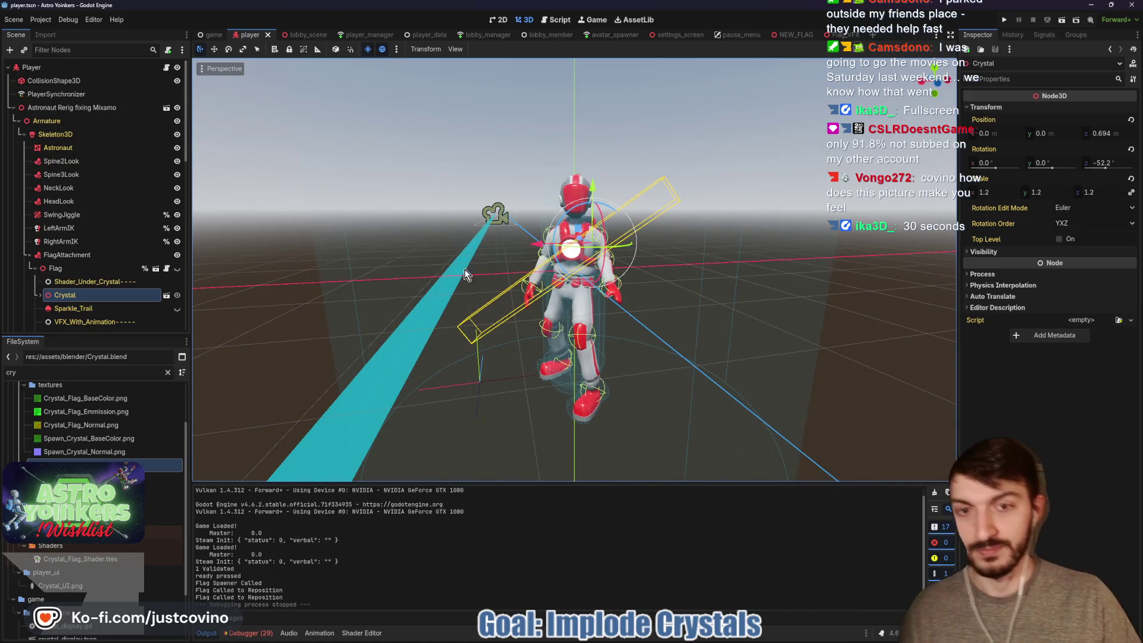
# Unhide the Flag crystal, drag it up and right, and check the arm IK nodes.
pyautogui.click(177, 295)
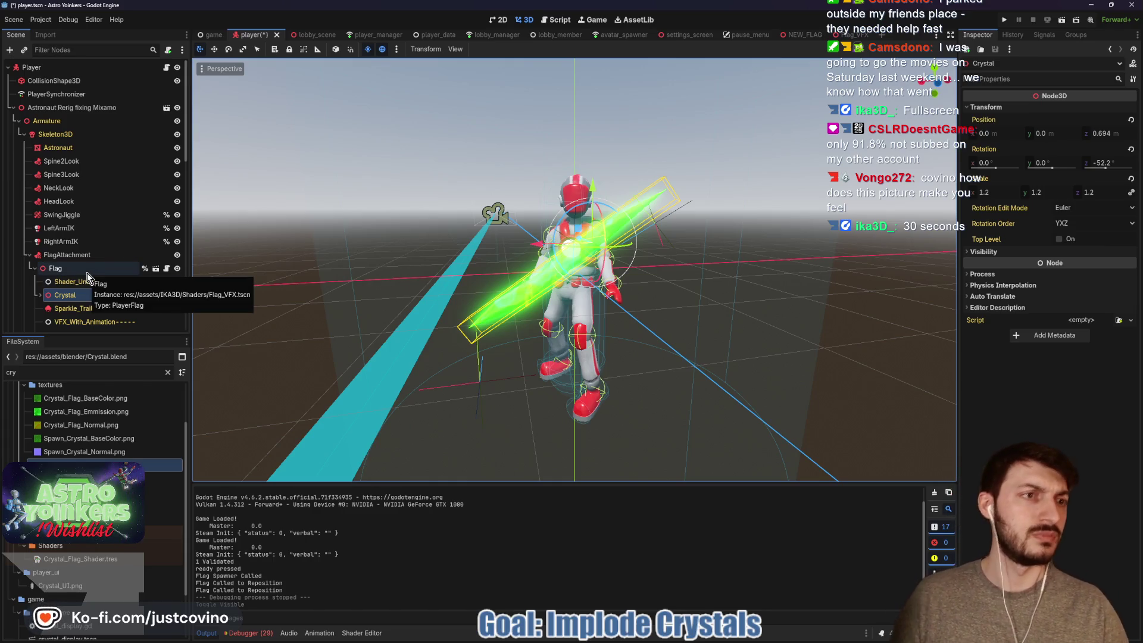
pyautogui.press('t')
pyautogui.moveTo(639, 214); pyautogui.dragTo(667, 198)
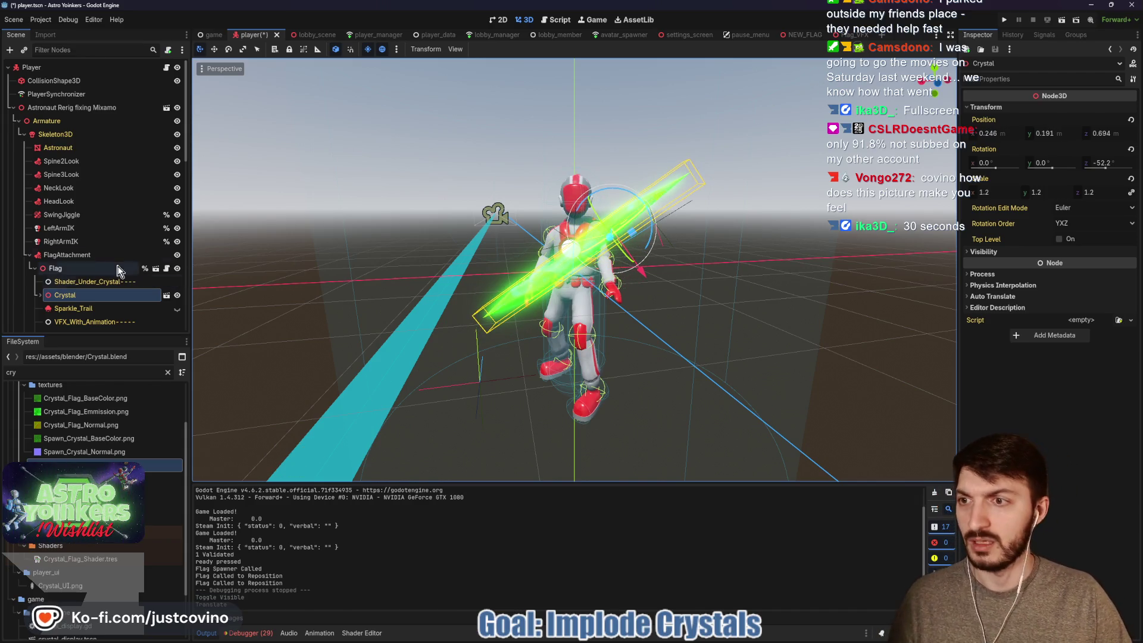
pyautogui.click(107, 228)
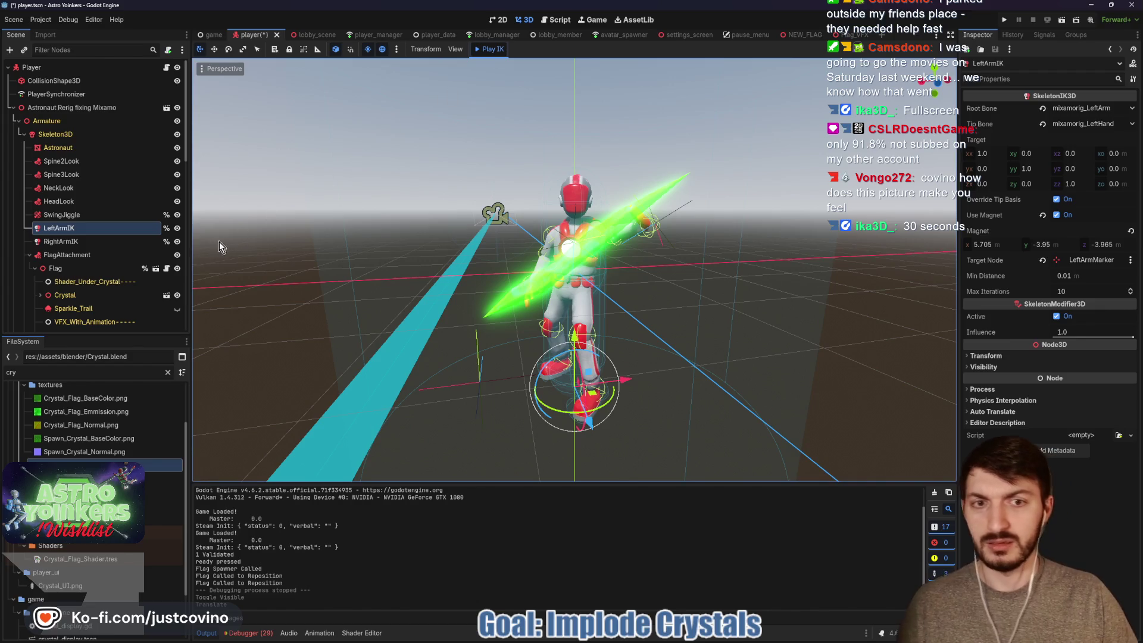
pyautogui.click(78, 241)
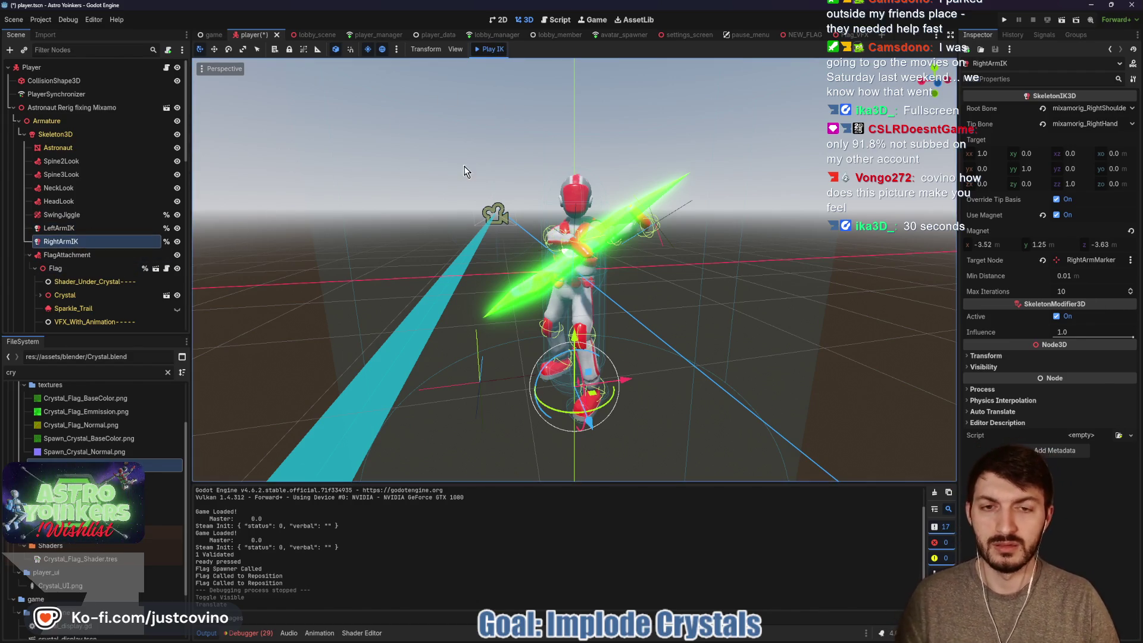
pyautogui.moveTo(462, 209); pyautogui.dragTo(541, 269)
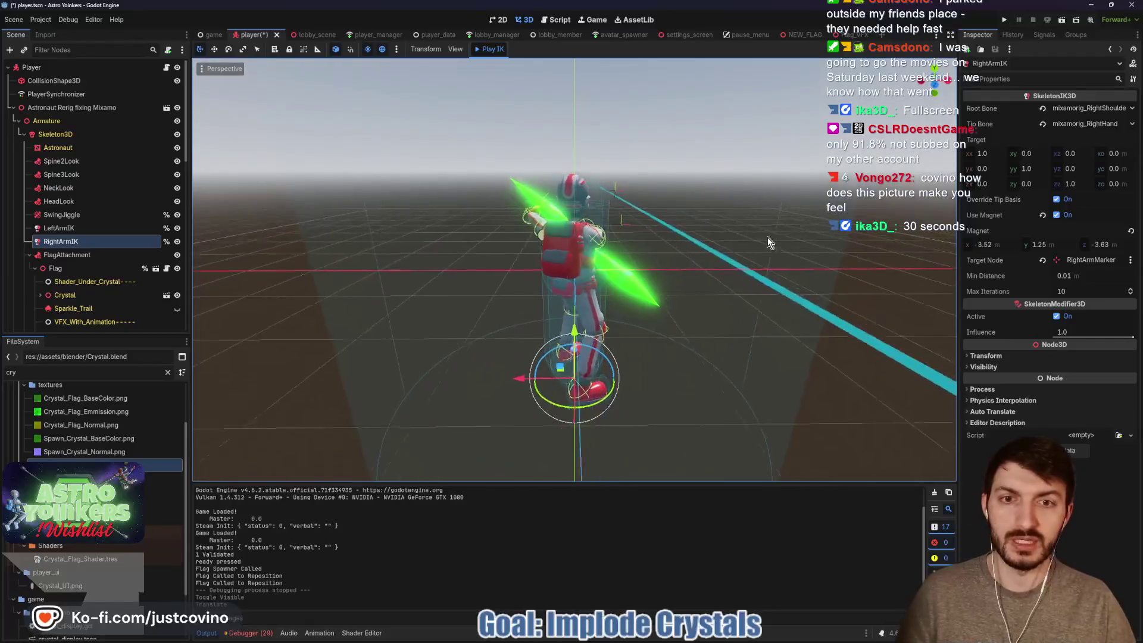
# Scale the Crystal to 1.5 and grab-move it to position 0.427, 0.331, 0.694.
pyautogui.click(88, 294)
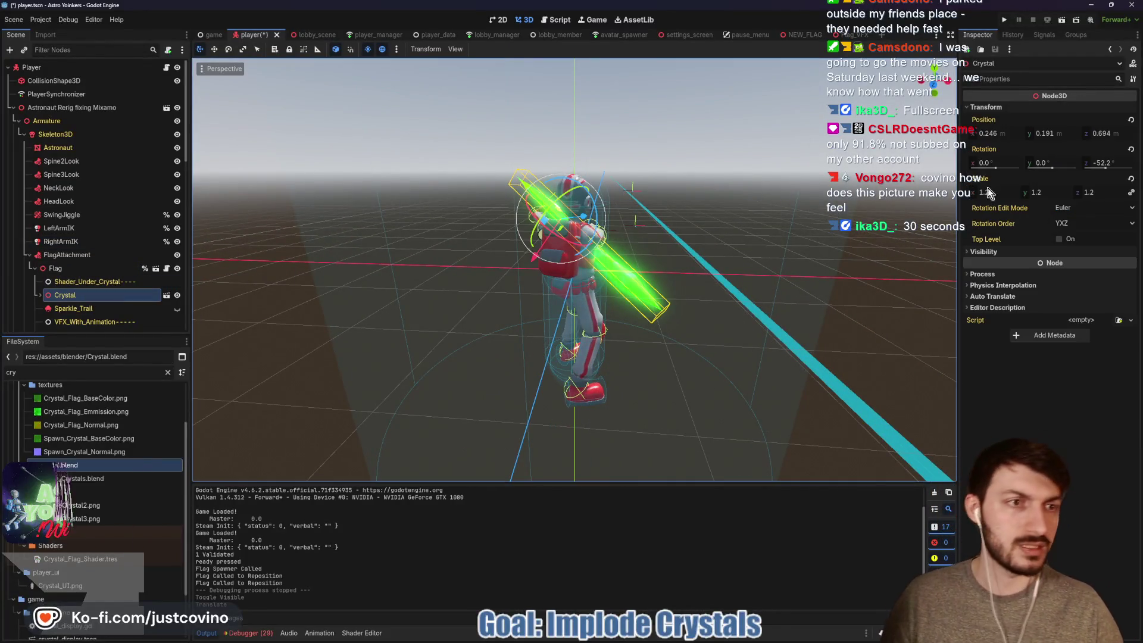
pyautogui.click(993, 192)
pyautogui.press('Return')
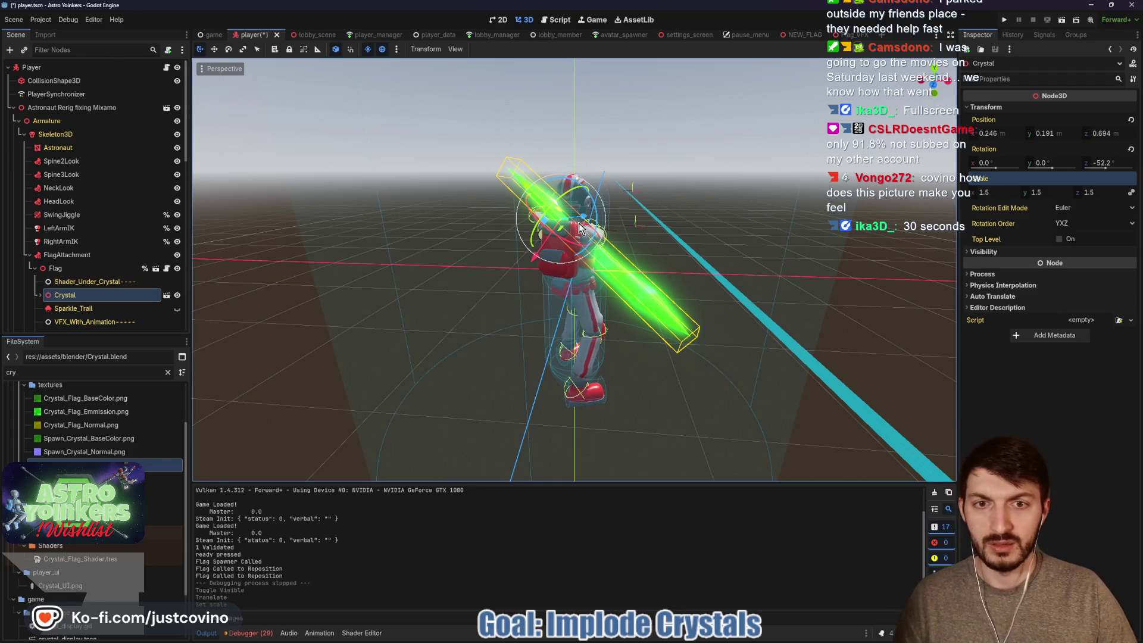
pyautogui.moveTo(537, 200)
pyautogui.mouseDown()
pyautogui.moveTo(817, 204)
pyautogui.moveTo(752, 281)
pyautogui.moveTo(655, 220)
pyautogui.mouseUp()
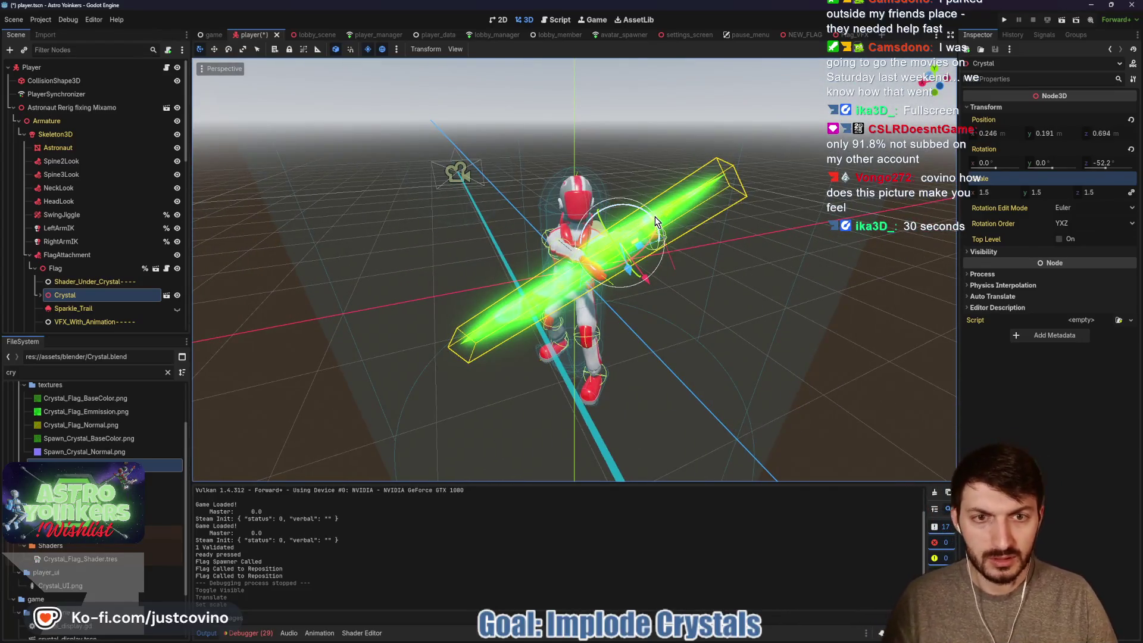
pyautogui.press('g')
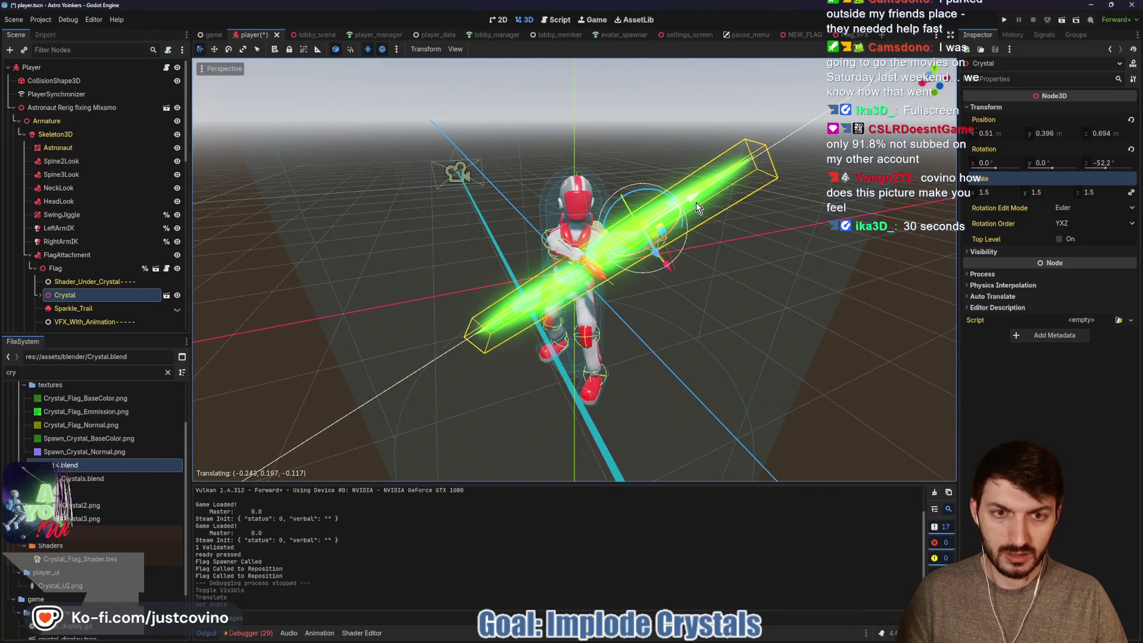
pyautogui.click(687, 207)
pyautogui.moveTo(687, 207)
pyautogui.mouseDown()
pyautogui.moveTo(730, 224)
pyautogui.moveTo(291, 287)
pyautogui.mouseUp()
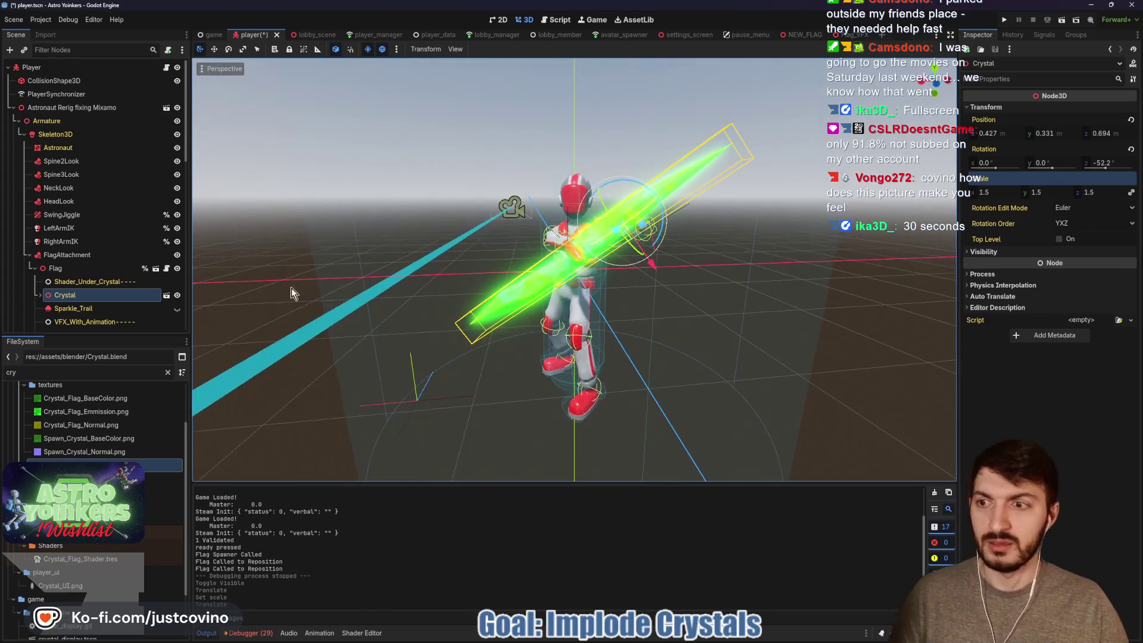
pyautogui.click(40, 295)
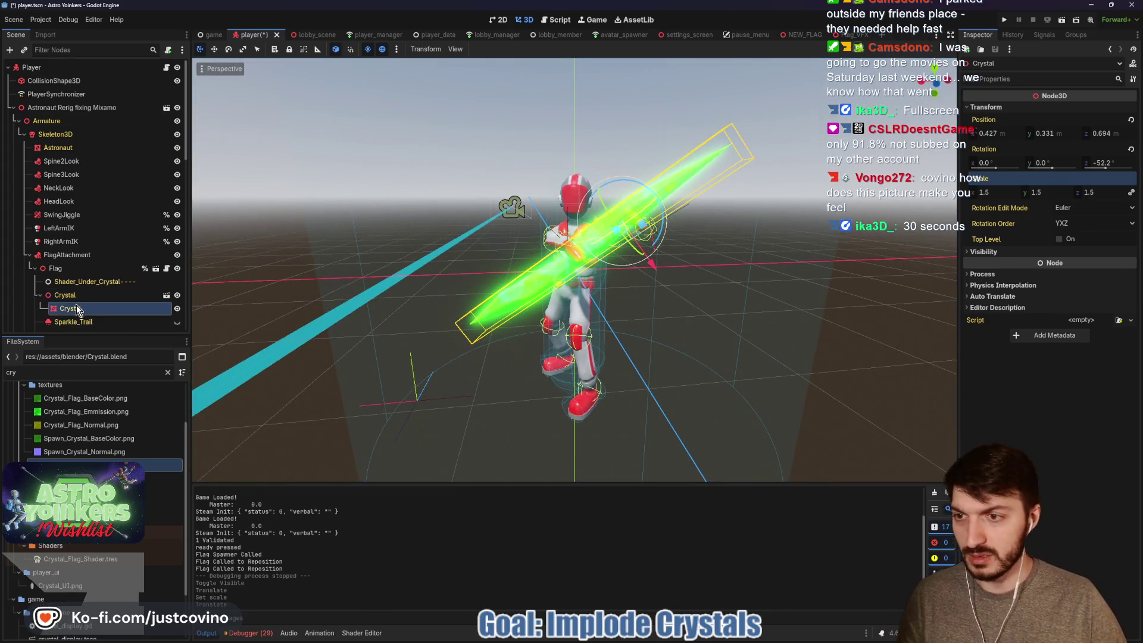
# Open the player crystal's material override to find the Impolsion Level shader parameter.
pyautogui.click(74, 307)
pyautogui.click(1095, 116)
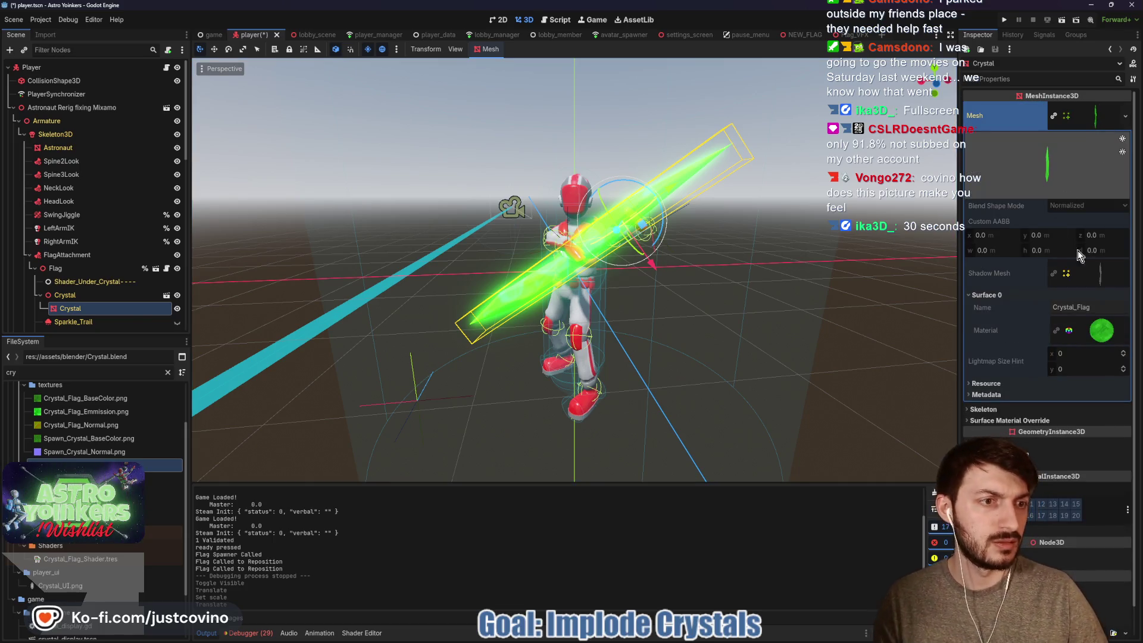
pyautogui.click(1098, 116)
pyautogui.click(1009, 148)
pyautogui.click(1099, 169)
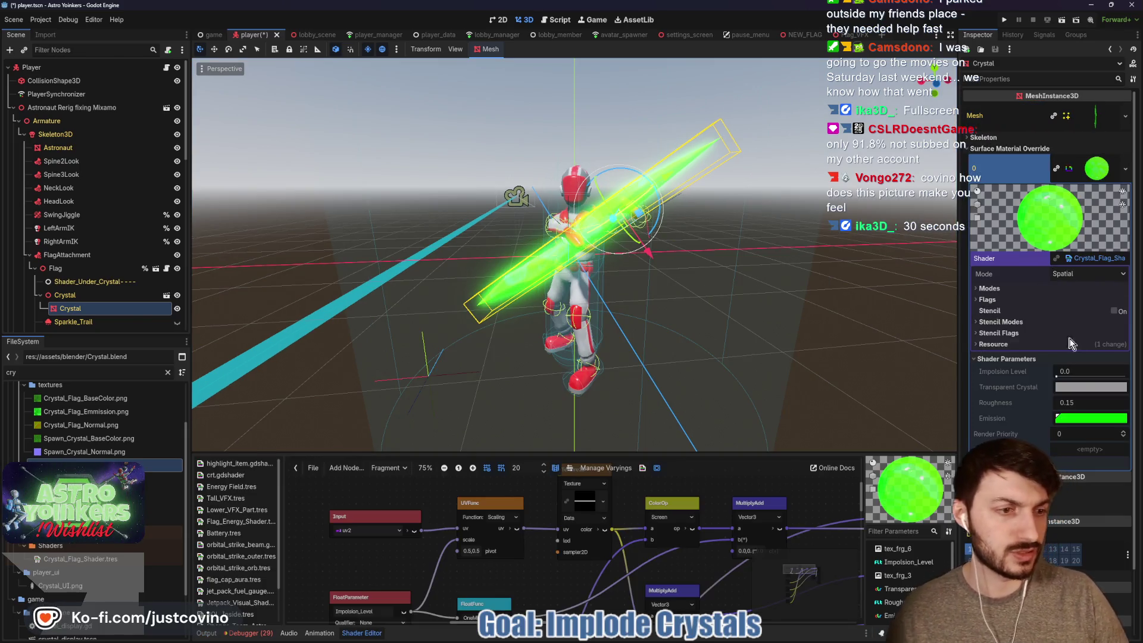
pyautogui.click(1056, 376)
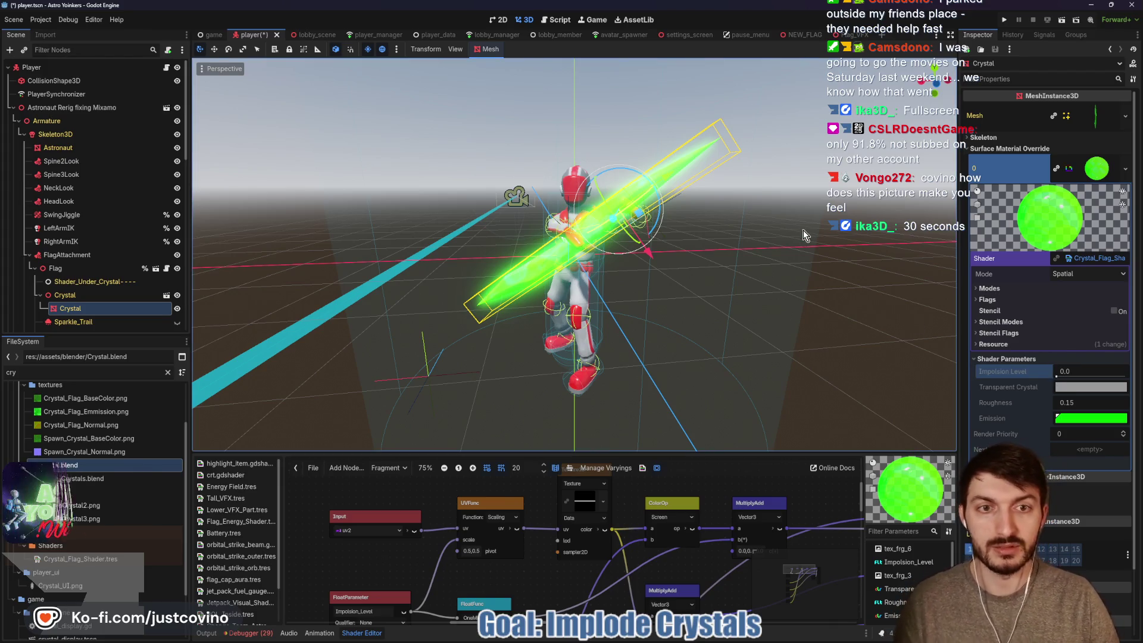
# Raise Impolsion Level on the Flag_VFX crystal to test the implosion, and save.
pyautogui.click(850, 36)
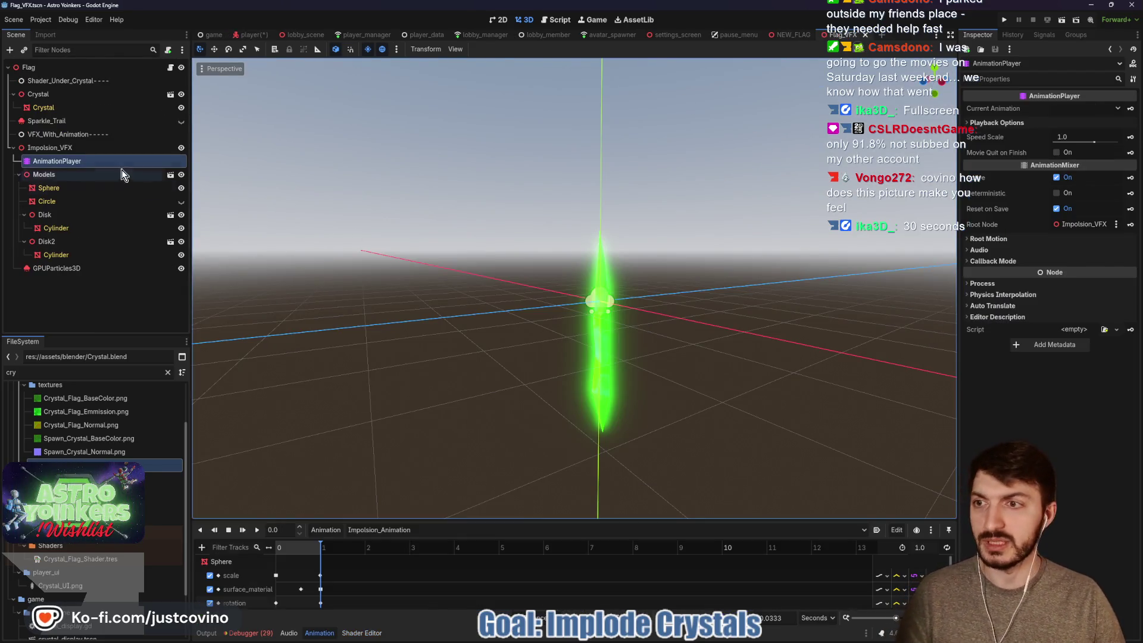
pyautogui.click(53, 109)
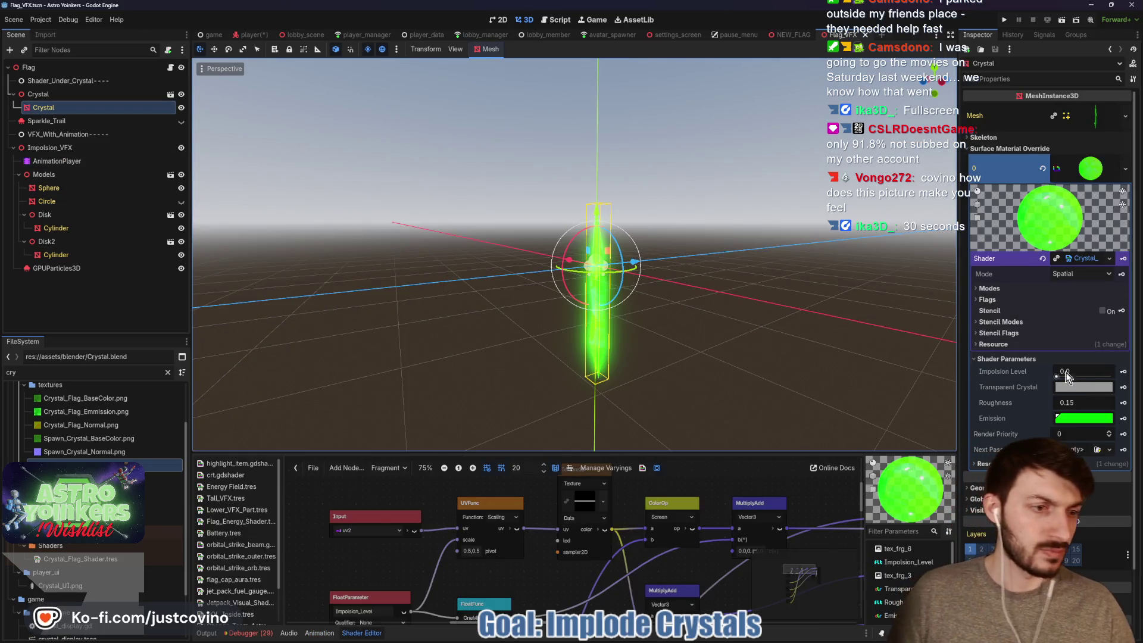
pyautogui.moveTo(1068, 374); pyautogui.dragTo(1134, 381)
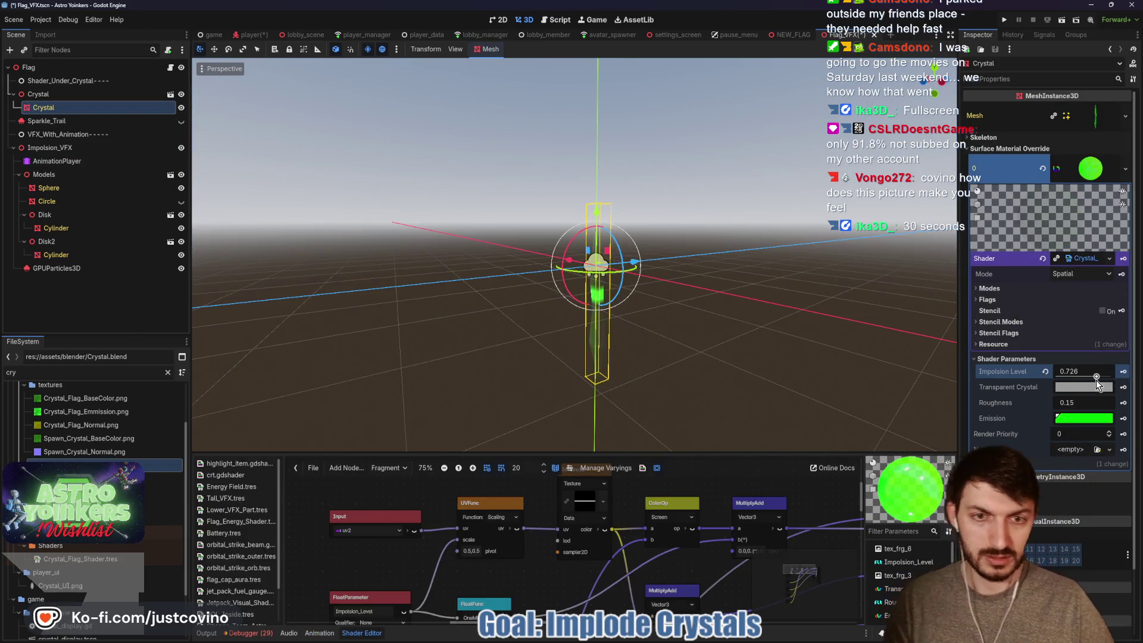
pyautogui.hotkey('ctrl', 's')
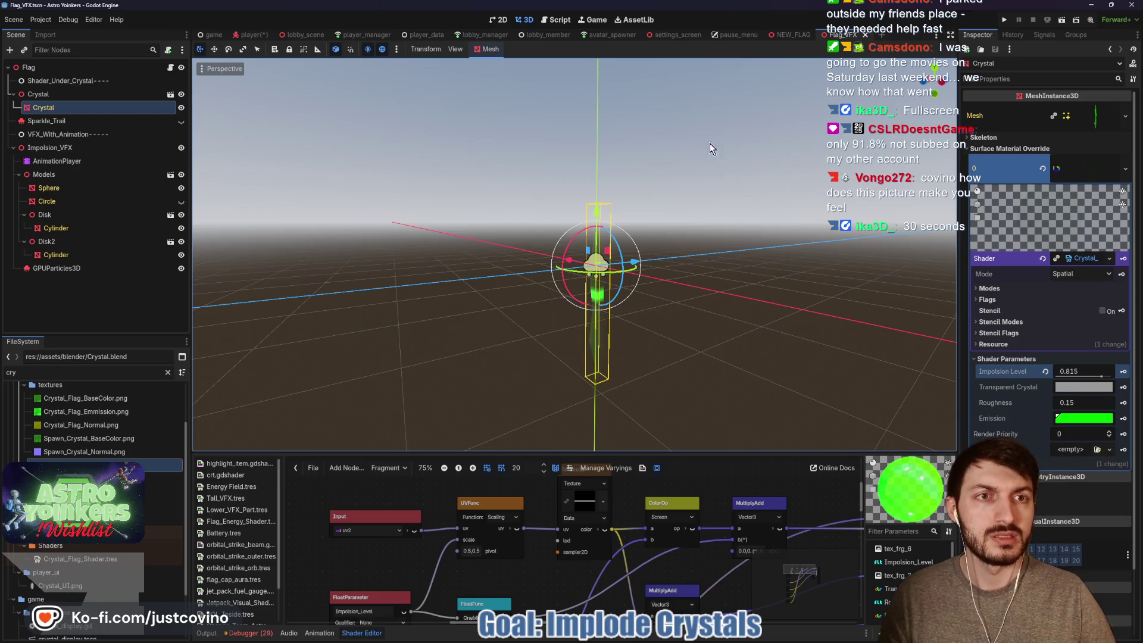
# Nudge the player's flag crystal slightly upward from a rear view and save.
pyautogui.click(250, 34)
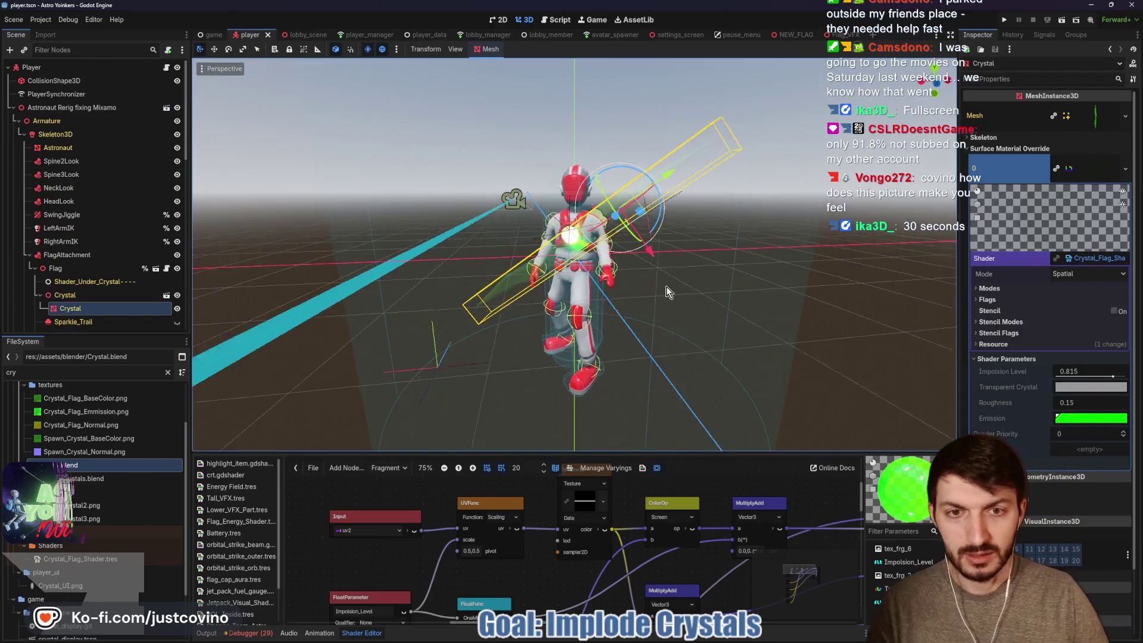
pyautogui.moveTo(682, 297)
pyautogui.mouseDown()
pyautogui.moveTo(663, 284)
pyautogui.moveTo(714, 249)
pyautogui.mouseUp()
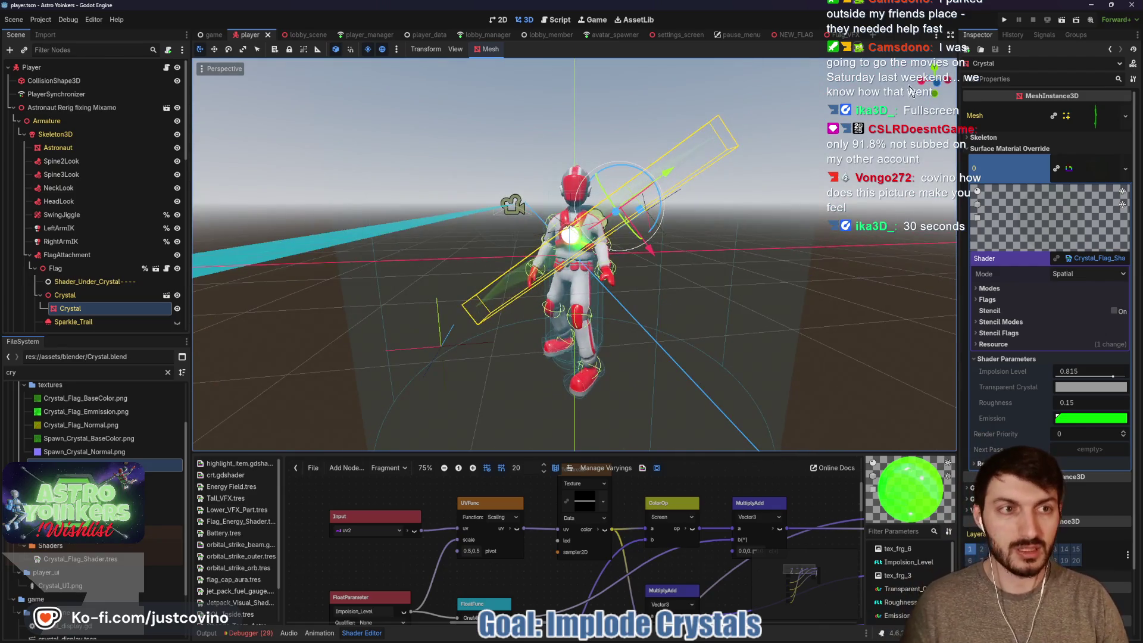
pyautogui.click(938, 89)
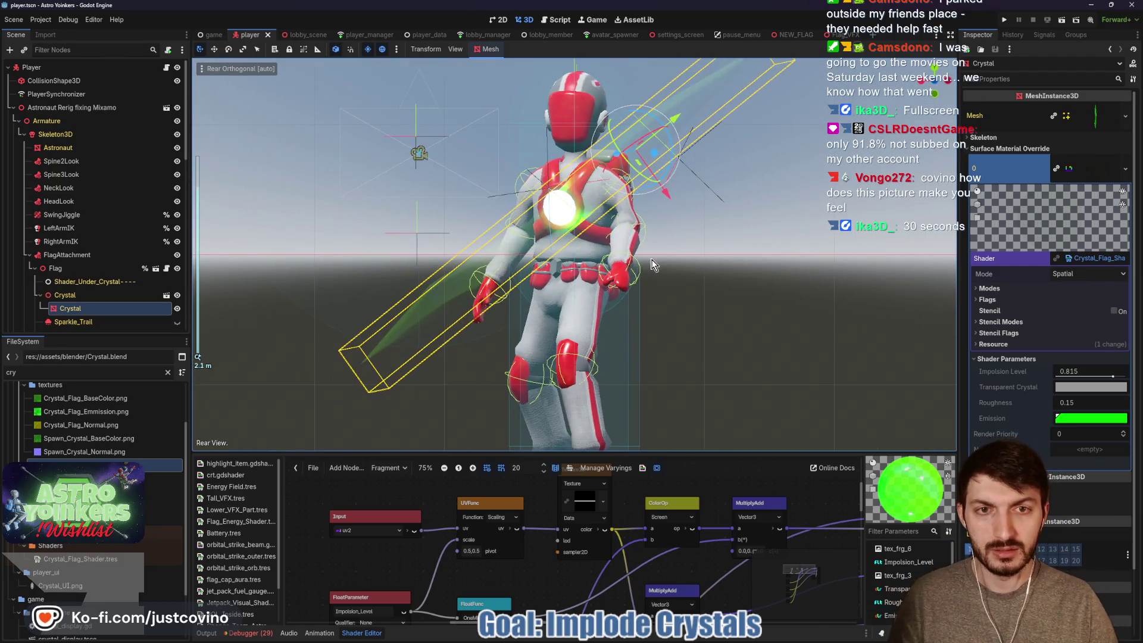
pyautogui.moveTo(673, 117); pyautogui.dragTo(674, 118)
pyautogui.hotkey('ctrl', 's')
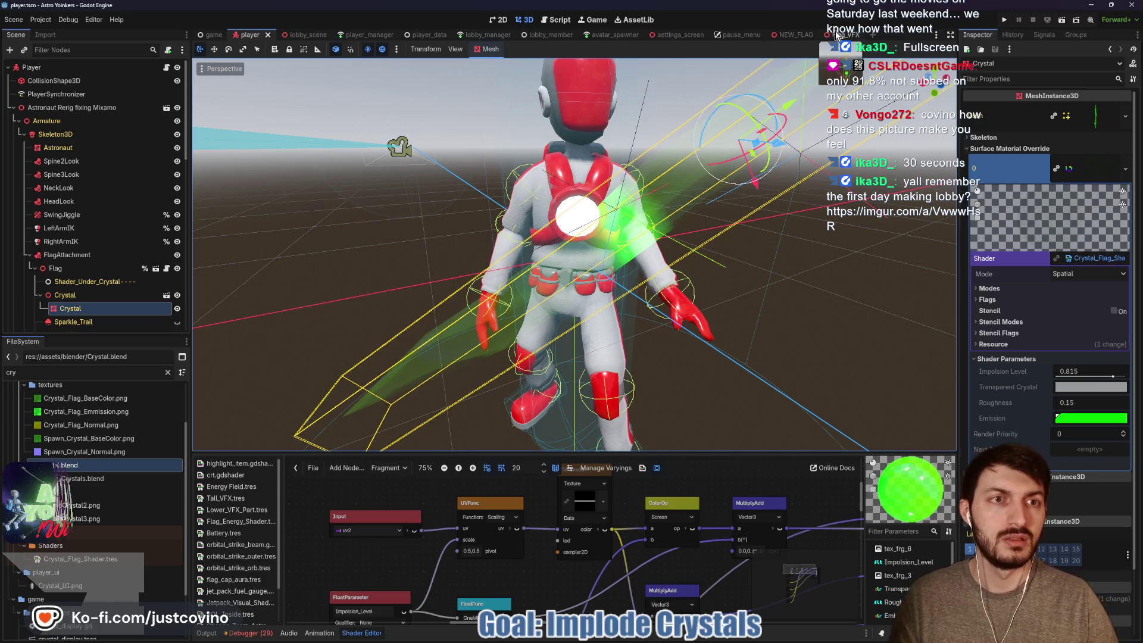
# Reset Impolsion Level to 0.0 in Flag_VFX and save both scenes.
pyautogui.click(836, 35)
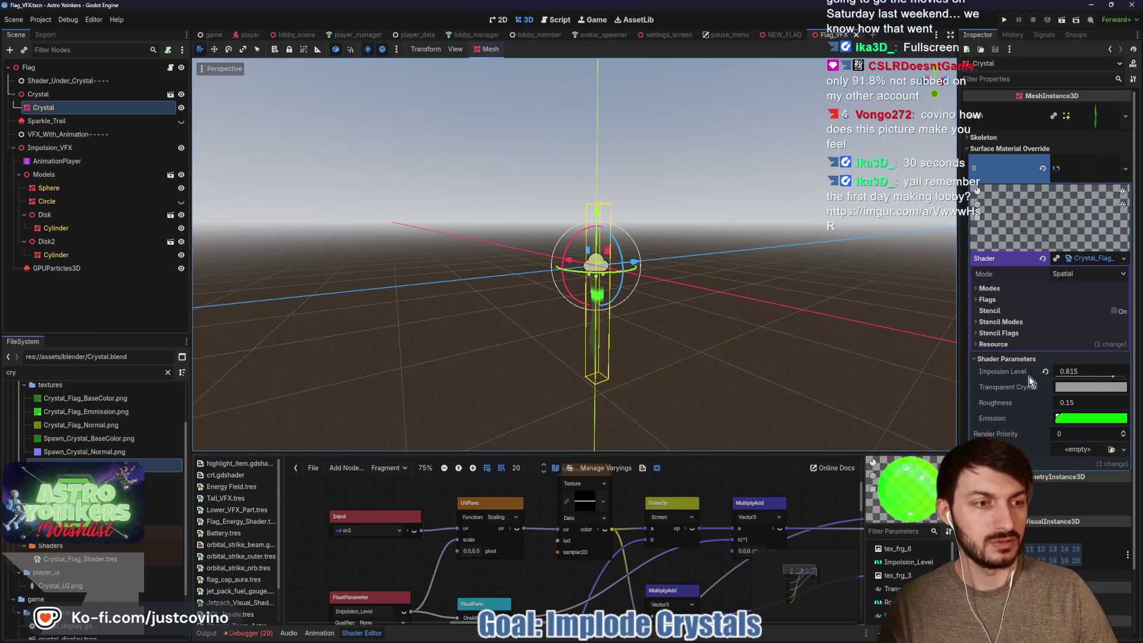
pyautogui.click(1045, 372)
pyautogui.hotkey('ctrl', 's')
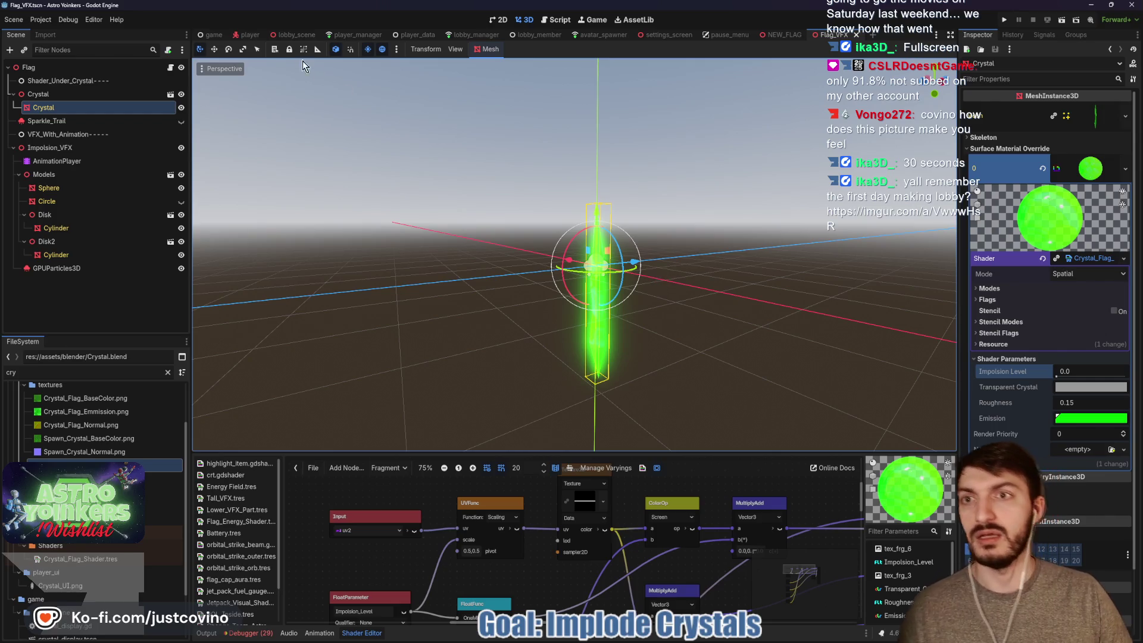
pyautogui.click(250, 34)
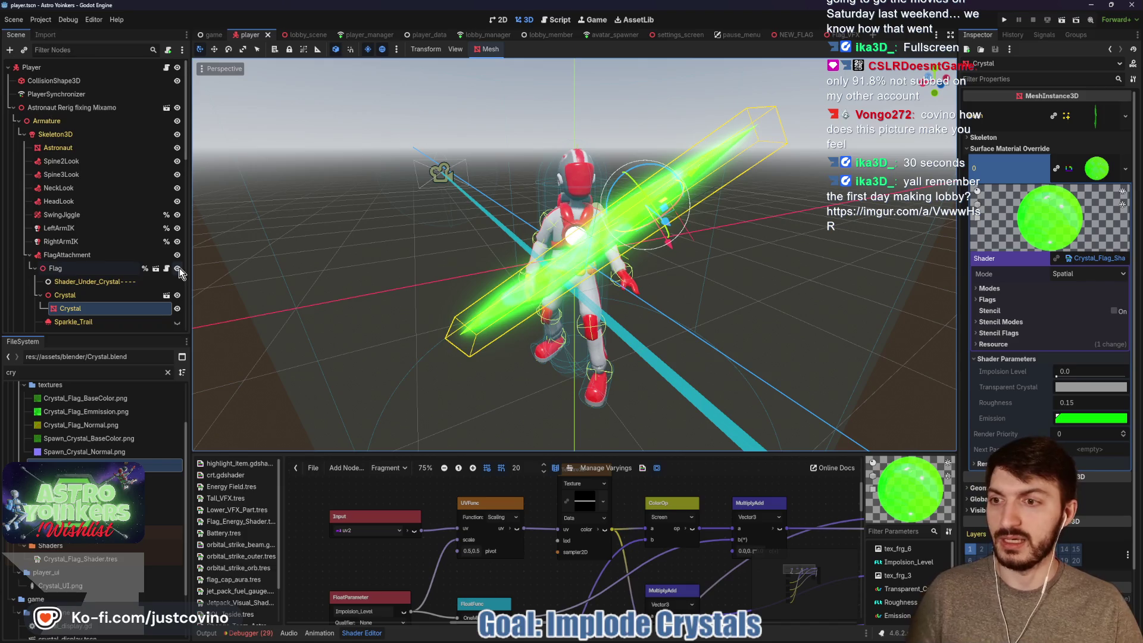
pyautogui.hotkey('ctrl', 's')
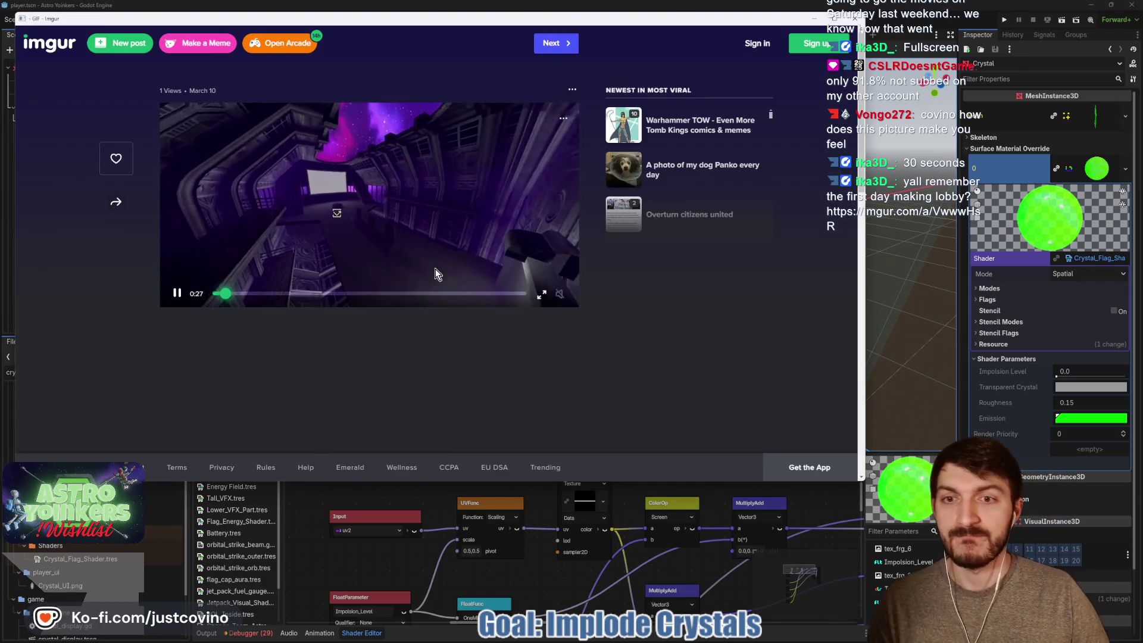
# Minimize the Imgur browser window and bring up GitHub Desktop from the taskbar.
pyautogui.click(814, 18)
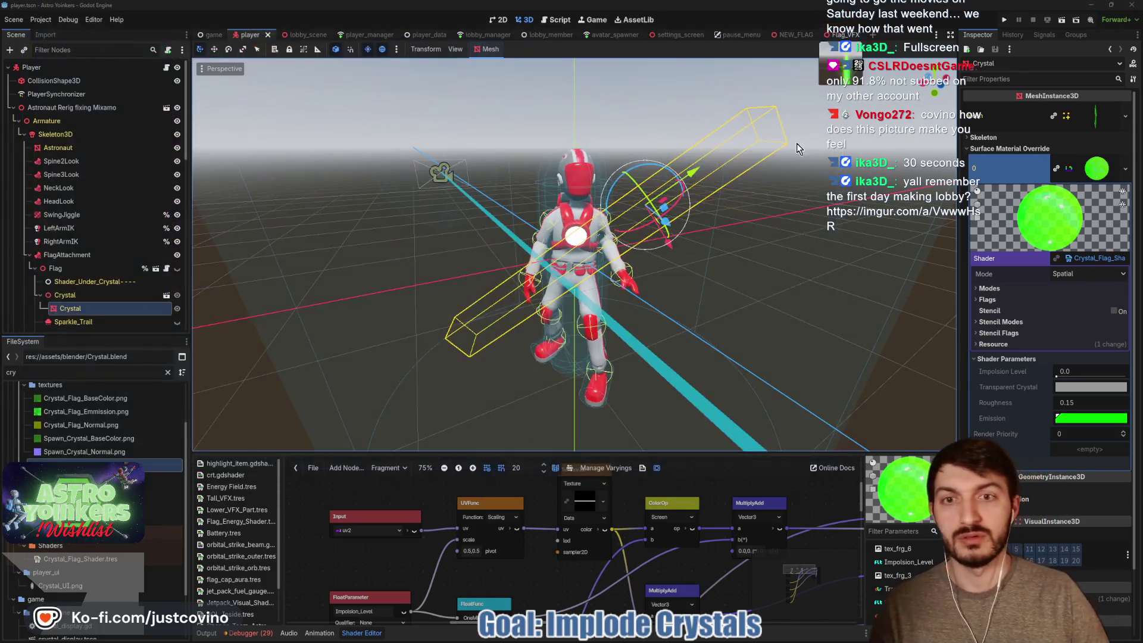
pyautogui.moveTo(736, 638)
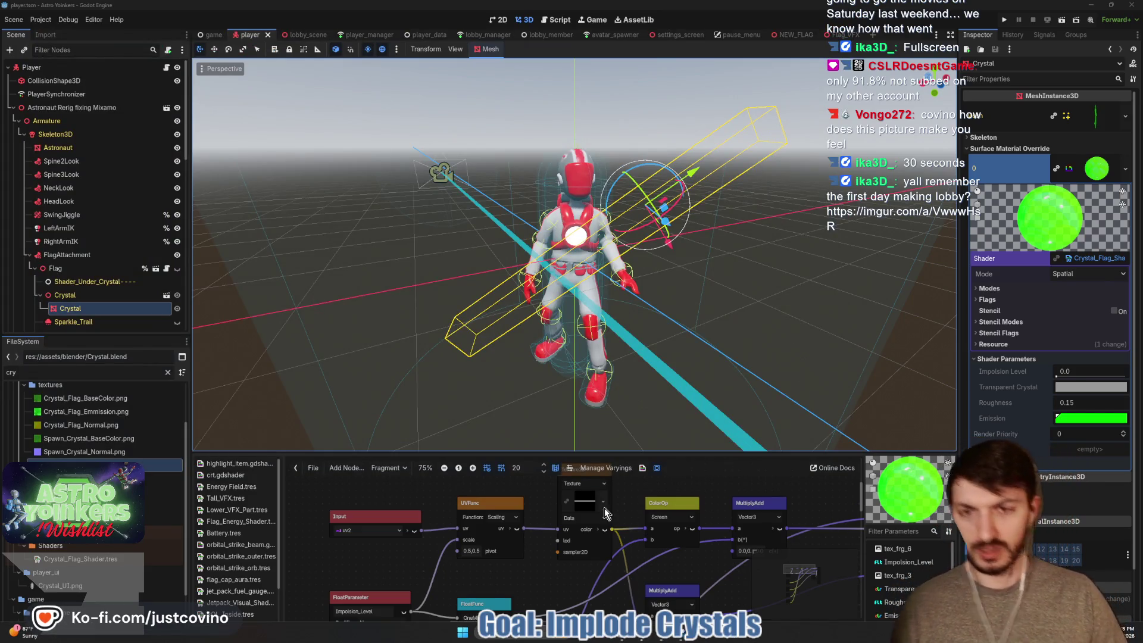
pyautogui.click(637, 639)
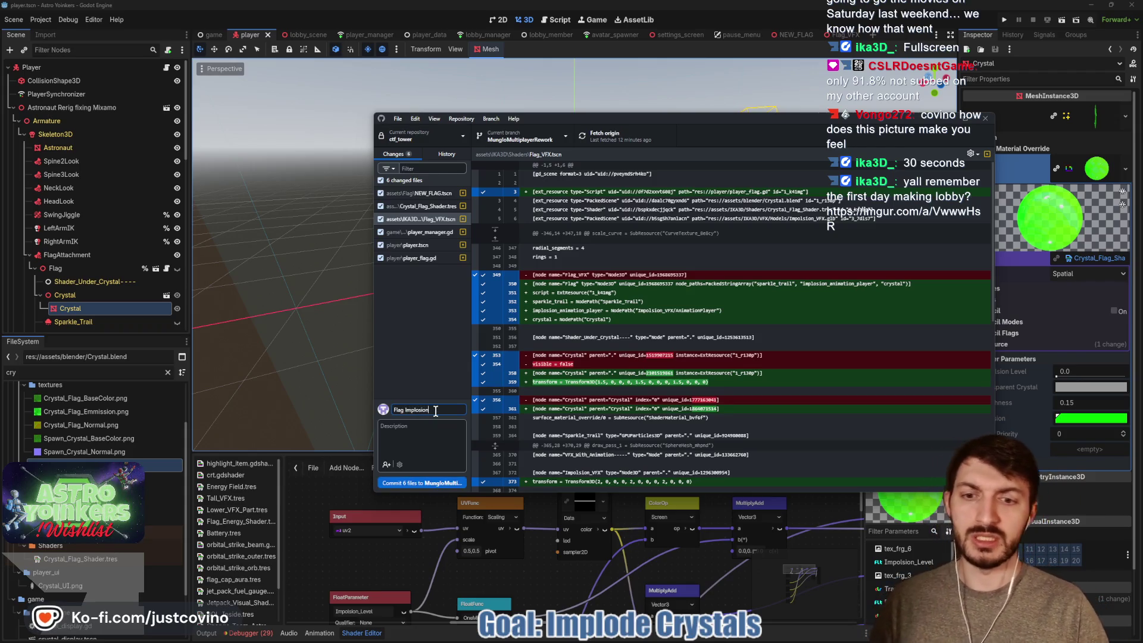
# Commit the 6 changed files as 'Flag Implosion VFX Connected' and push them to origin.
pyautogui.write(' VFX St')
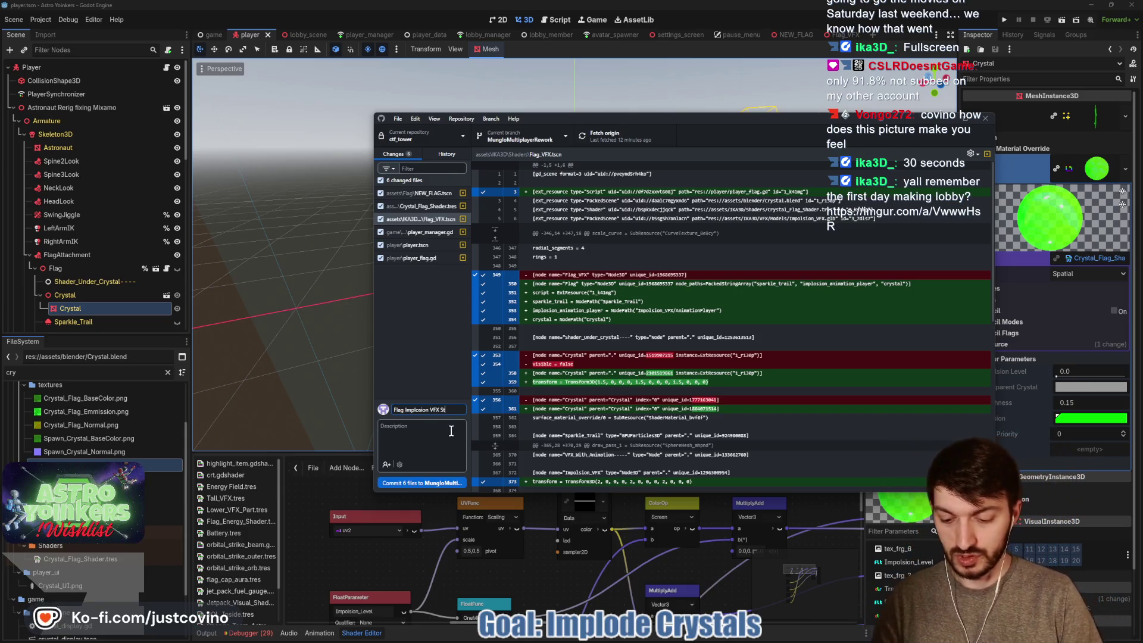
pyautogui.press('BackSpace')
pyautogui.press('BackSpace')
pyautogui.write('C')
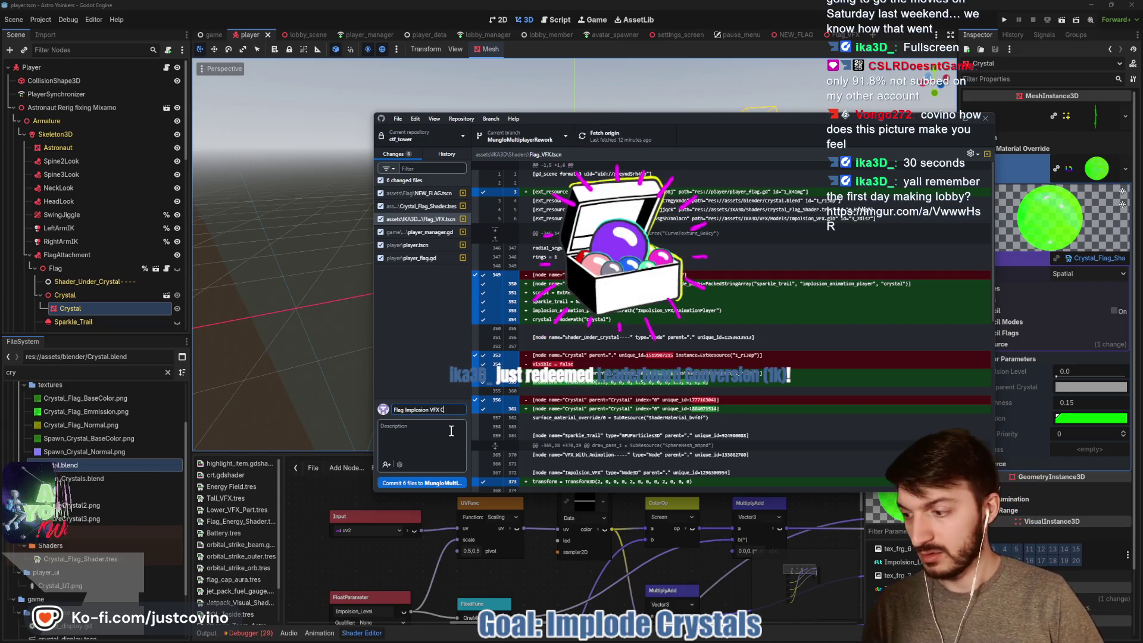
pyautogui.write('or')
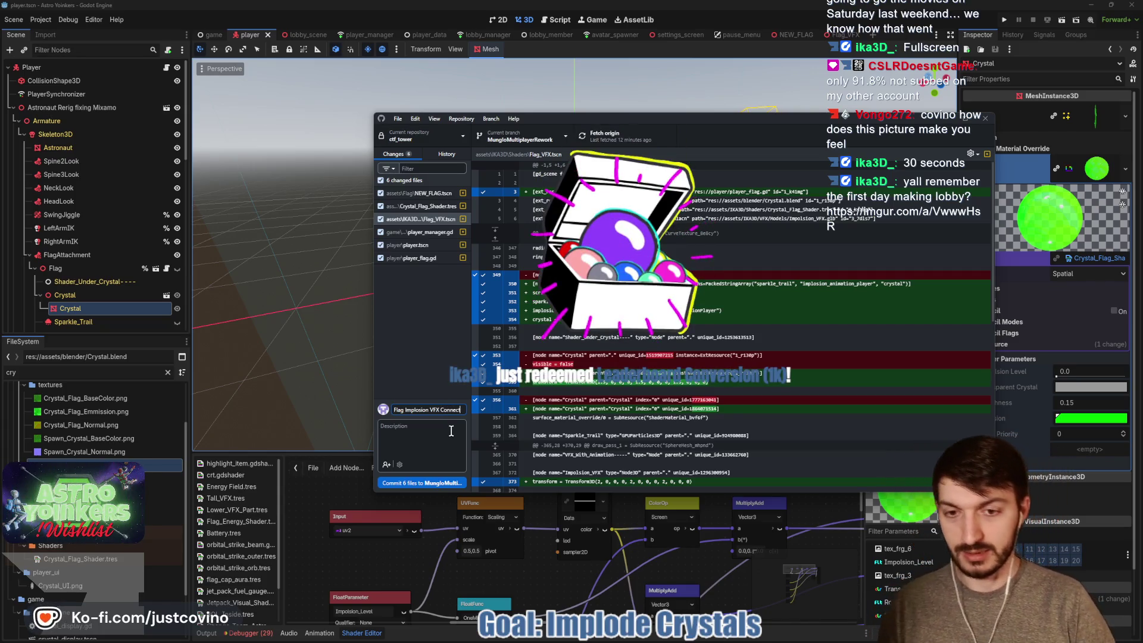
pyautogui.write('ed')
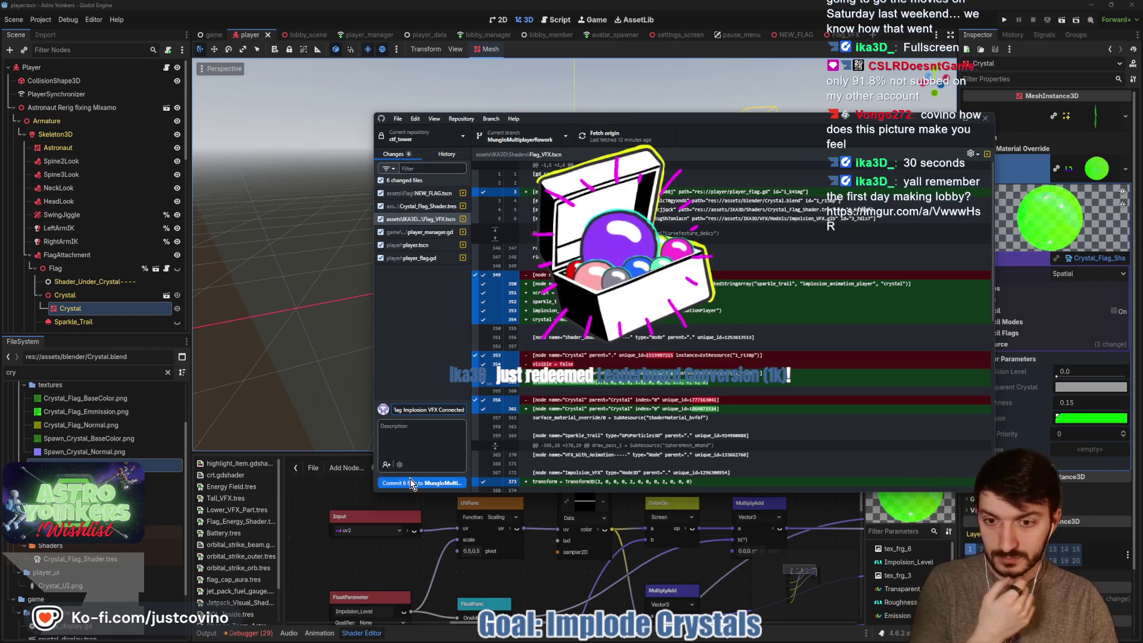
pyautogui.click(412, 483)
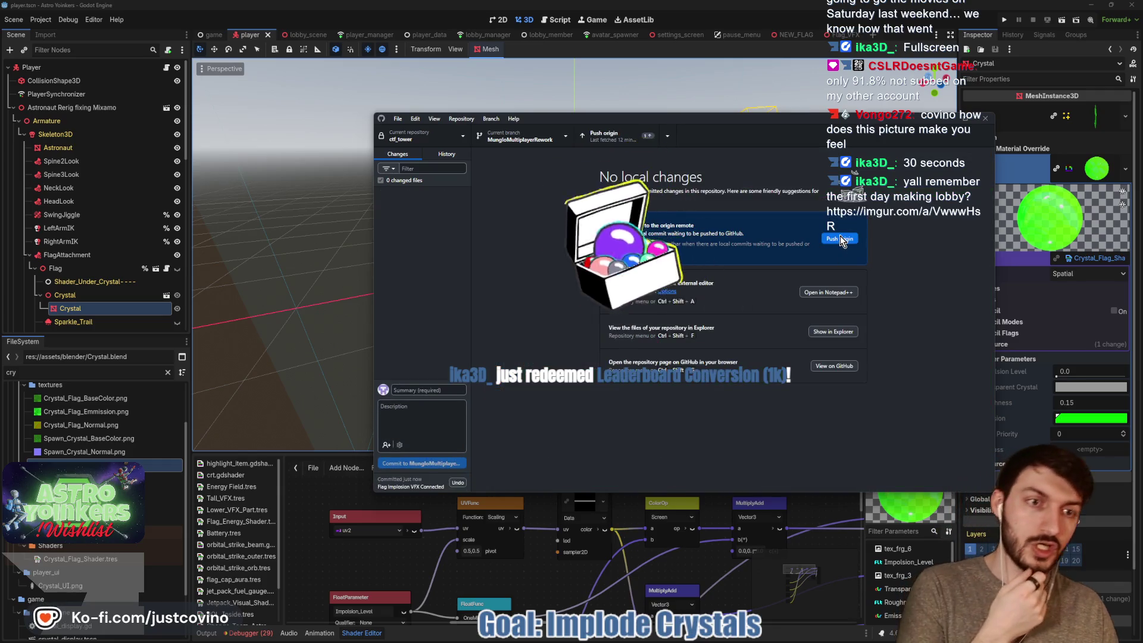
pyautogui.click(840, 237)
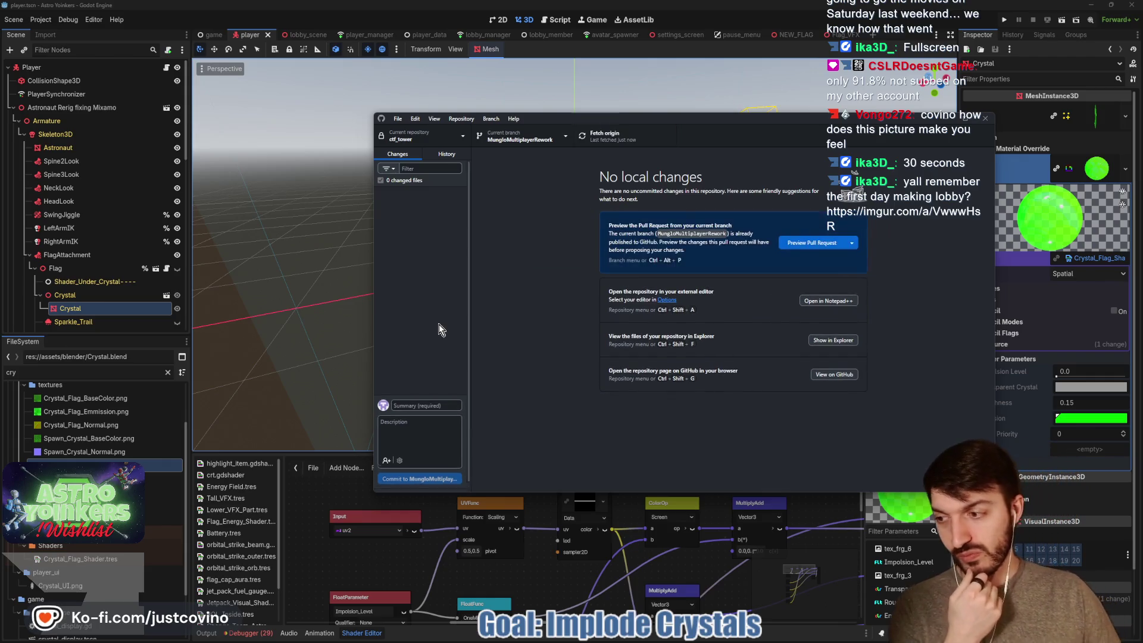
pyautogui.click(941, 117)
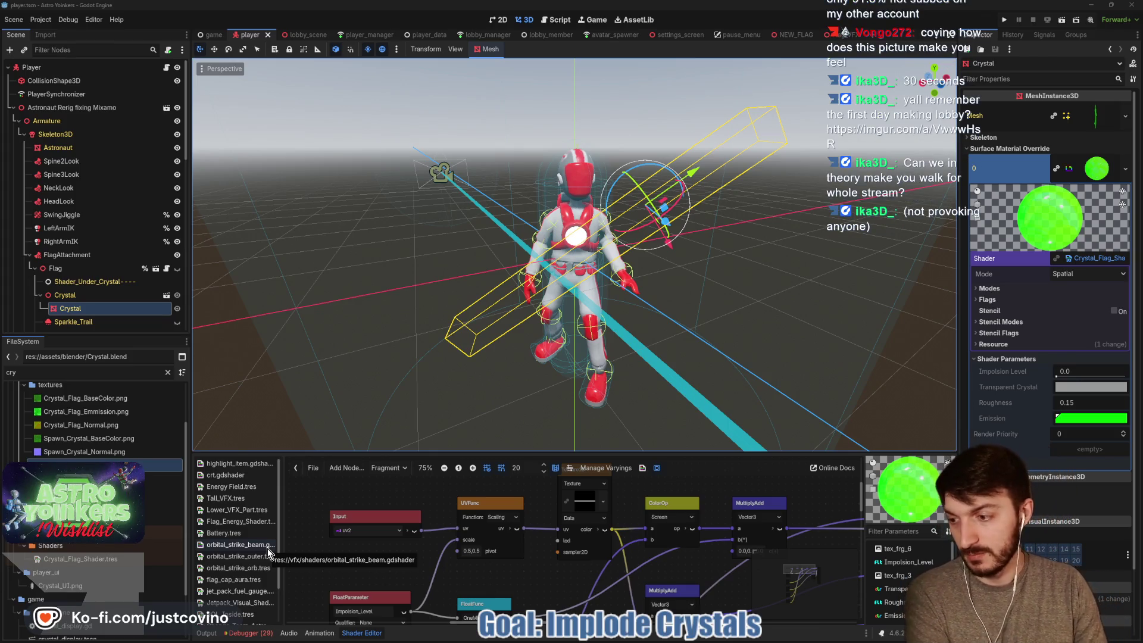
# Review the second game session's errors in the debugger, then collapse the debugger panel.
pyautogui.click(235, 632)
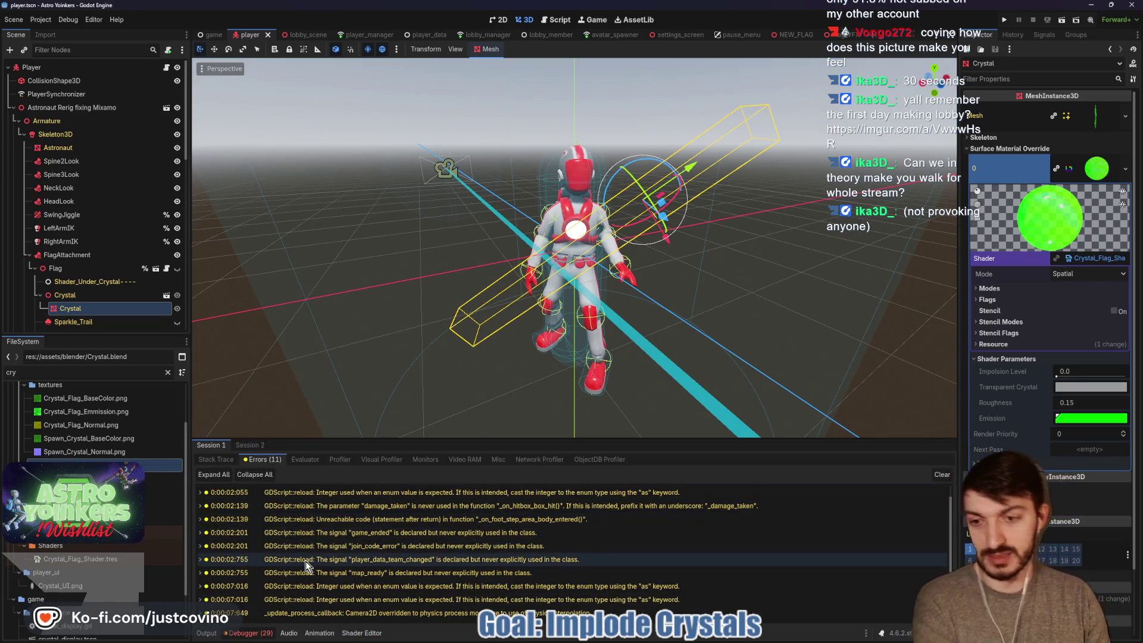
pyautogui.click(250, 445)
pyautogui.scroll(-3, 357, 554)
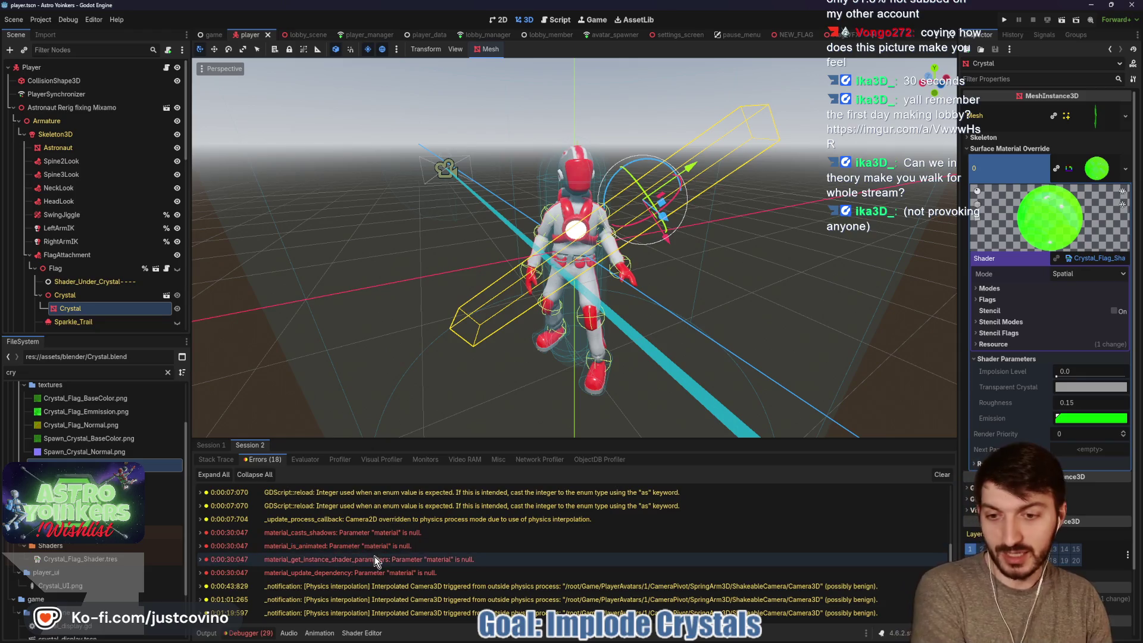
pyautogui.click(233, 632)
pyautogui.scroll(-4, 486, 488)
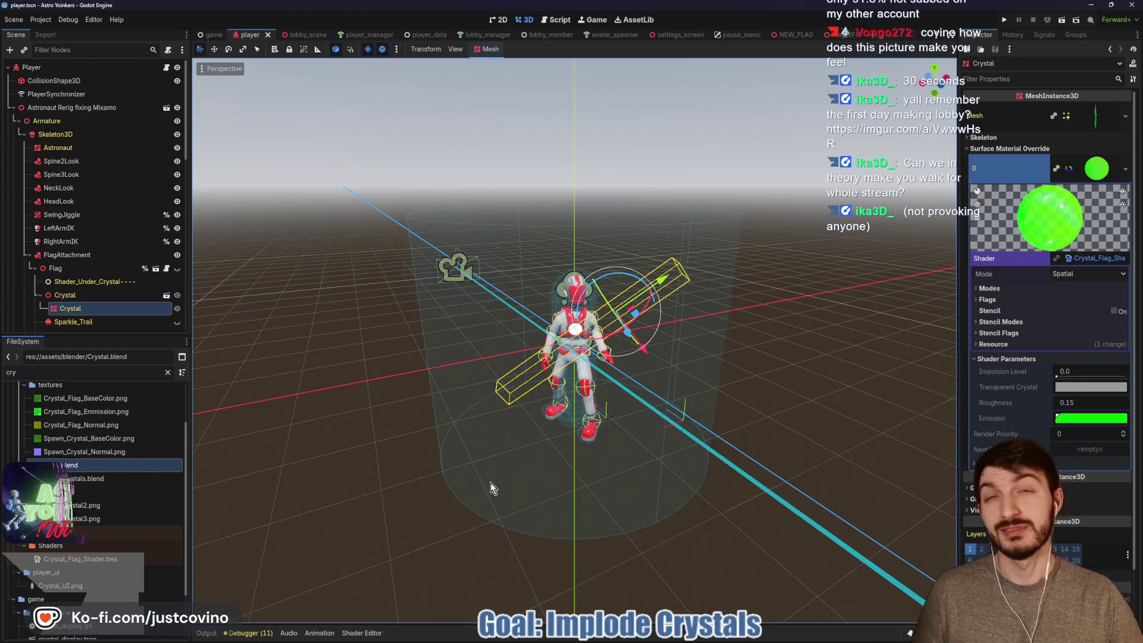
# Save the player scene and switch to the game scene with its main menu.
pyautogui.hotkey('ctrl', 's')
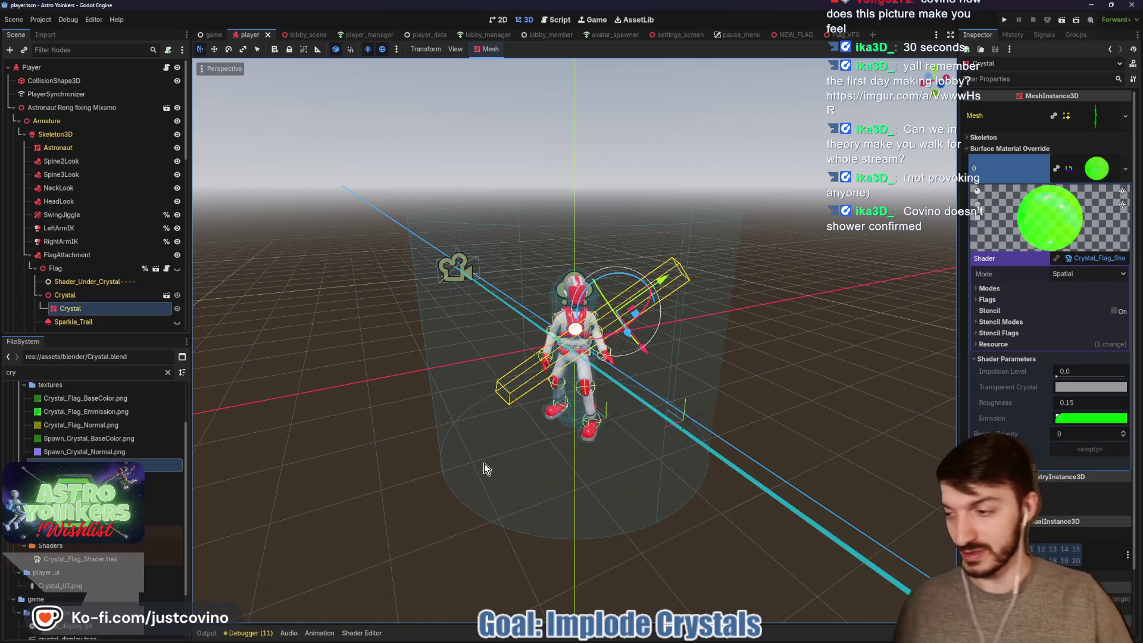
pyautogui.moveTo(434, 423); pyautogui.dragTo(467, 426)
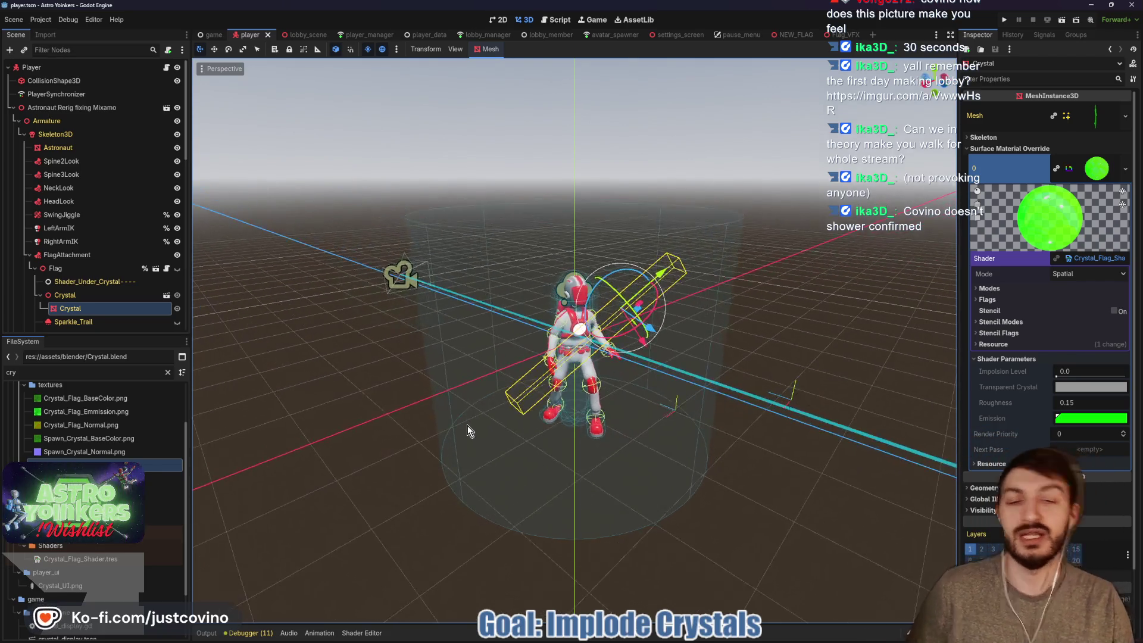
pyautogui.hotkey('ctrl', 's')
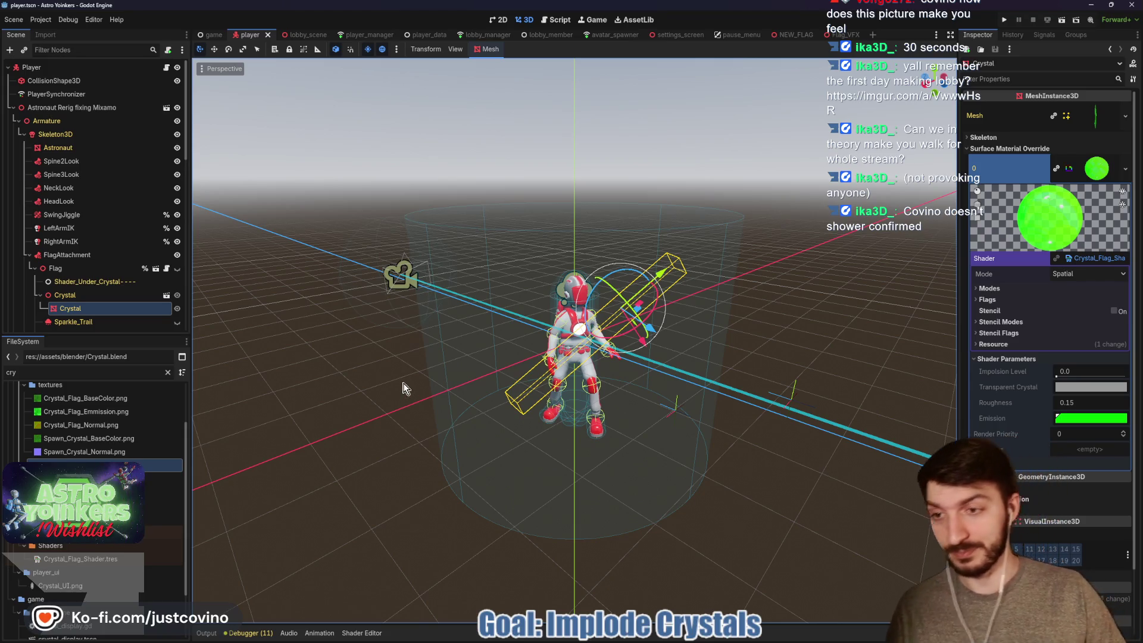
pyautogui.hotkey('ctrl', 's')
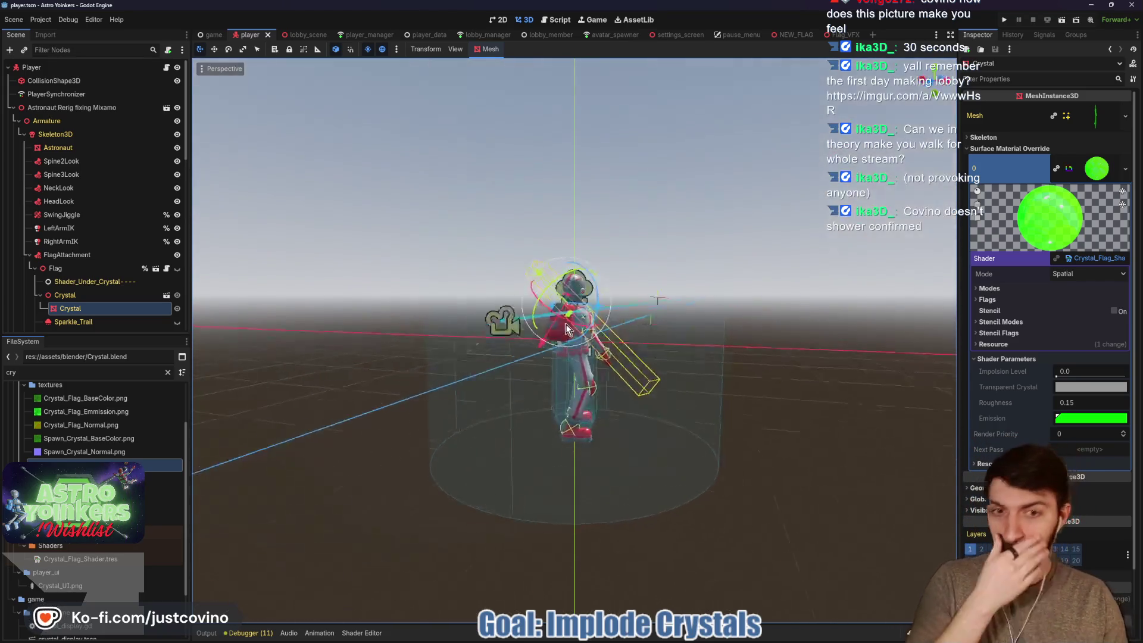
pyautogui.moveTo(565, 329); pyautogui.dragTo(700, 264)
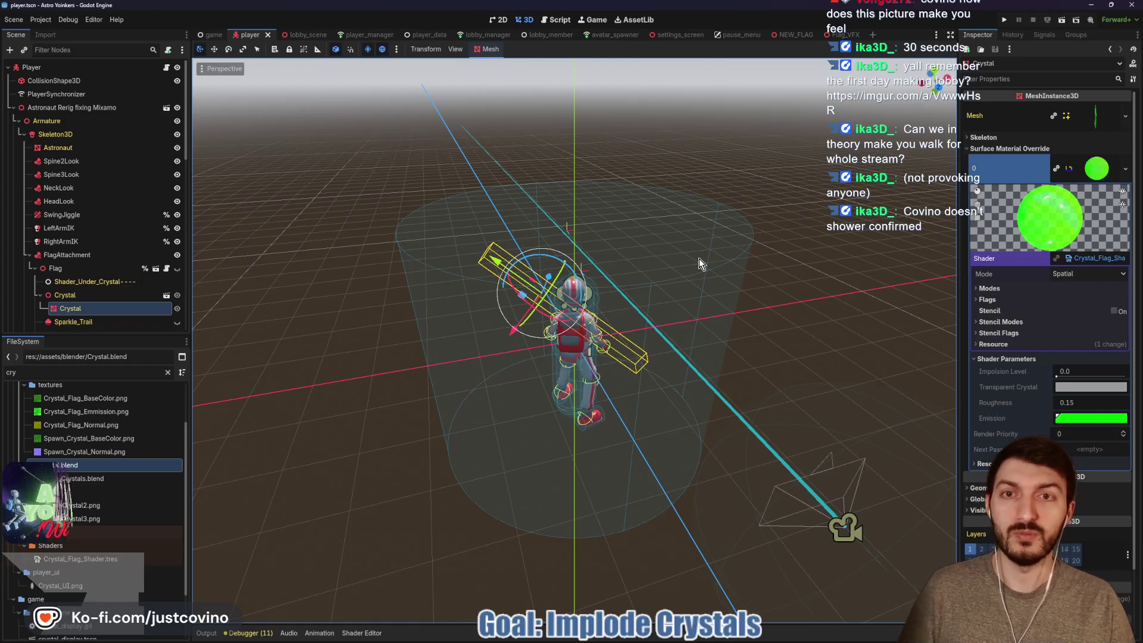
pyautogui.click(211, 35)
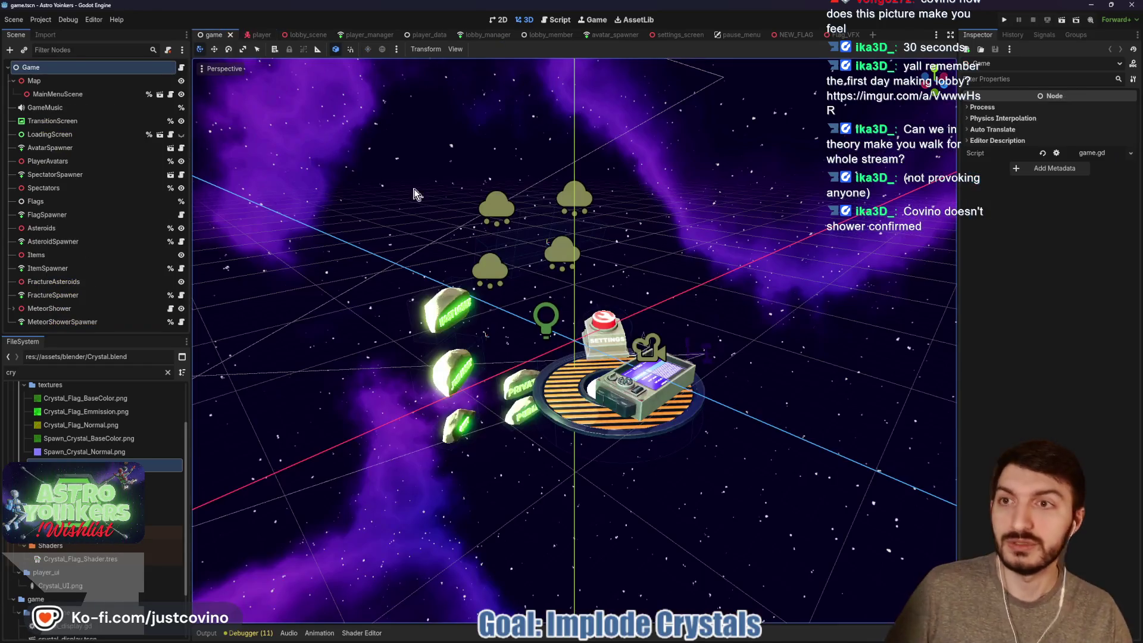
# Close the NEW_FLAG scene, switch to Flag_VFX, and launch the project in debug instances.
pyautogui.moveTo(561, 229)
pyautogui.mouseDown()
pyautogui.moveTo(551, 250)
pyautogui.moveTo(571, 225)
pyautogui.mouseUp()
pyautogui.scroll(5, 578, 250)
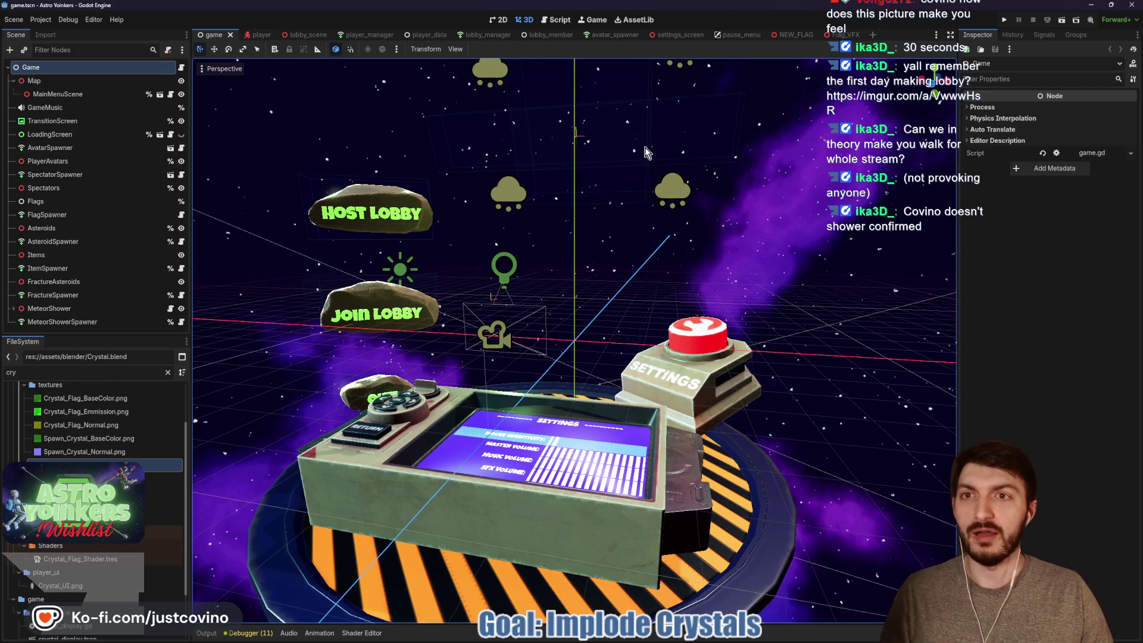
pyautogui.click(787, 35)
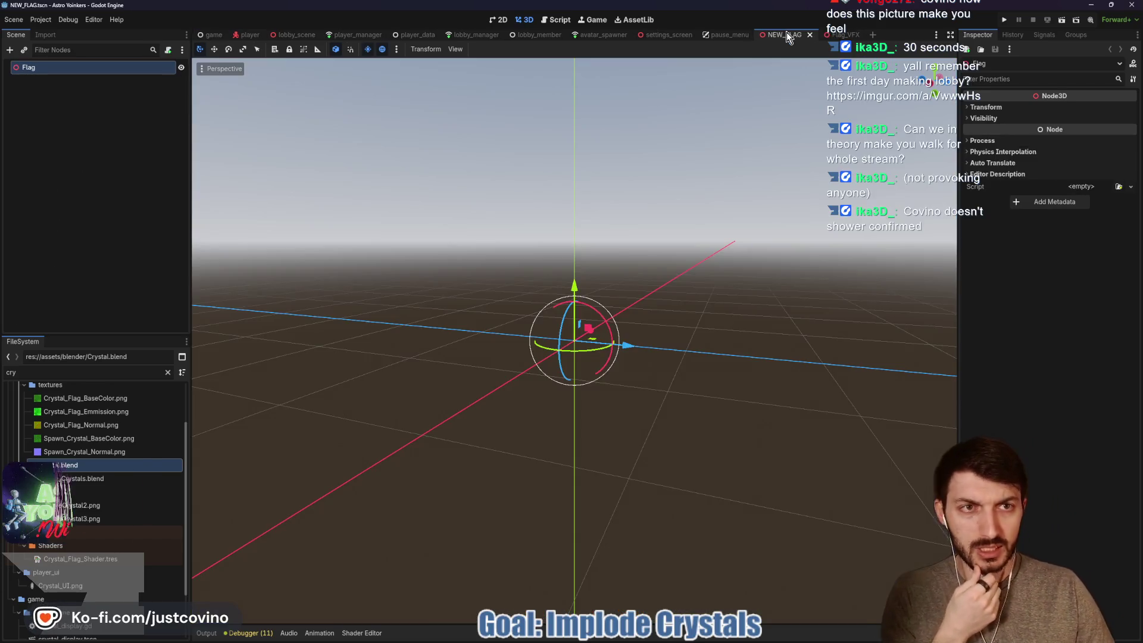
pyautogui.click(809, 35)
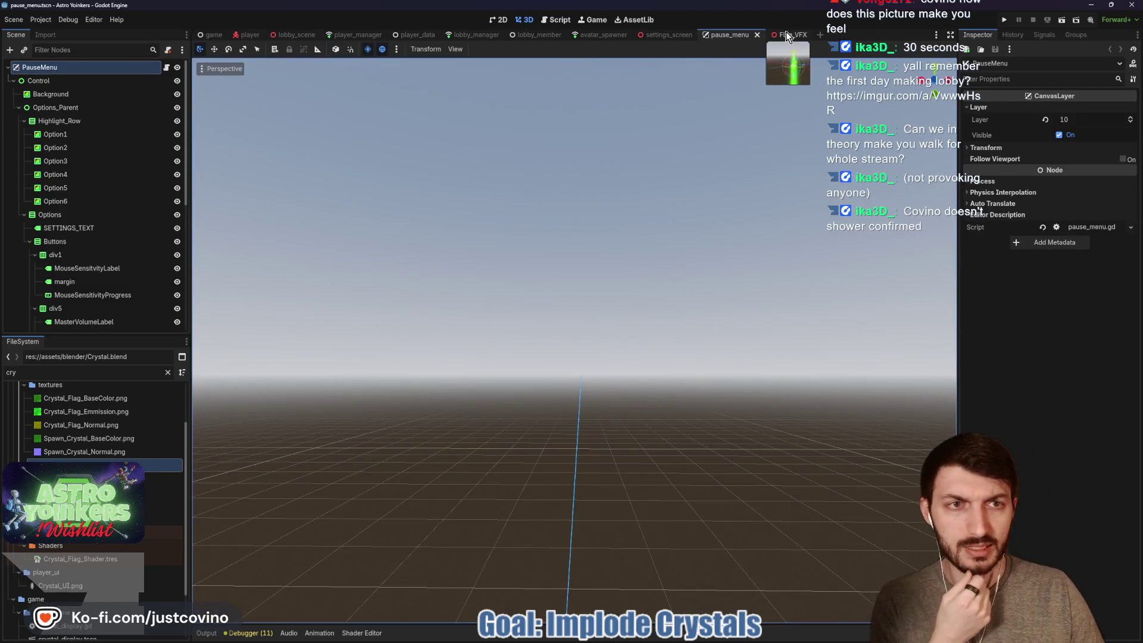
pyautogui.click(785, 36)
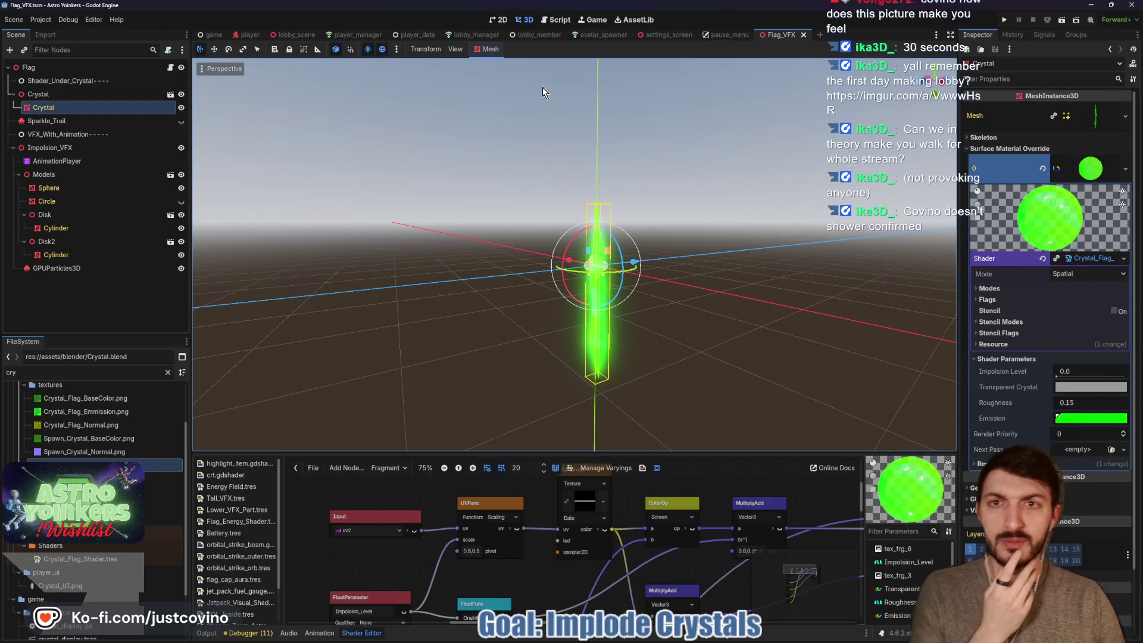
pyautogui.click(1003, 22)
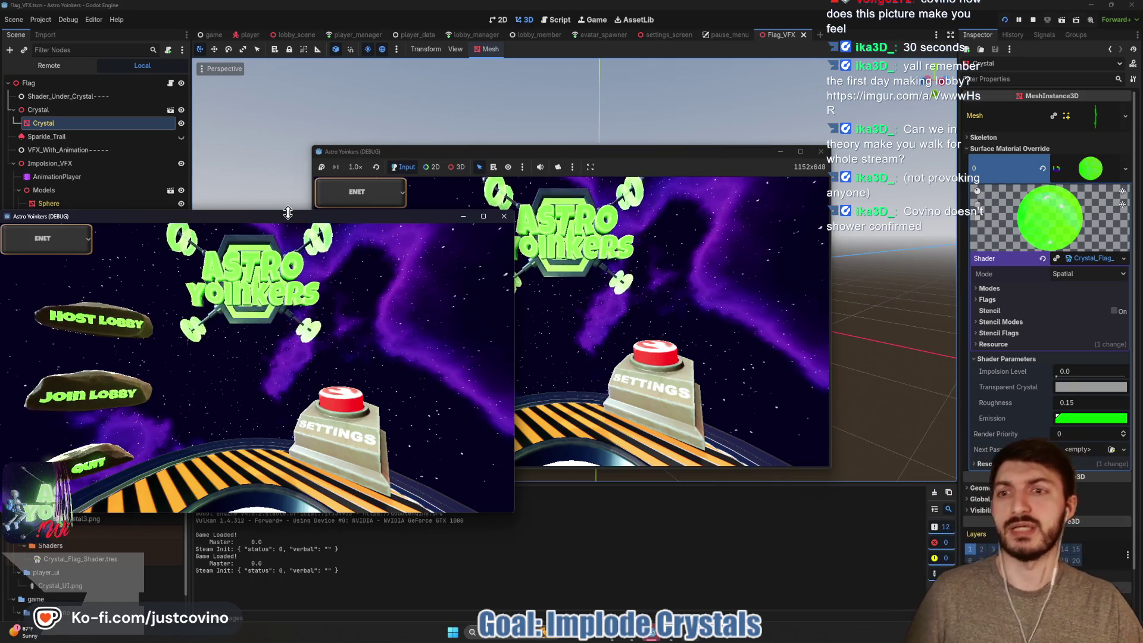
# Arrange the two debug game windows side by side on screen.
pyautogui.moveTo(317, 228); pyautogui.dragTo(844, 210)
pyautogui.moveTo(700, 152)
pyautogui.mouseDown()
pyautogui.moveTo(501, 149)
pyautogui.moveTo(426, 169)
pyautogui.mouseUp()
pyautogui.moveTo(725, 199); pyautogui.dragTo(770, 169)
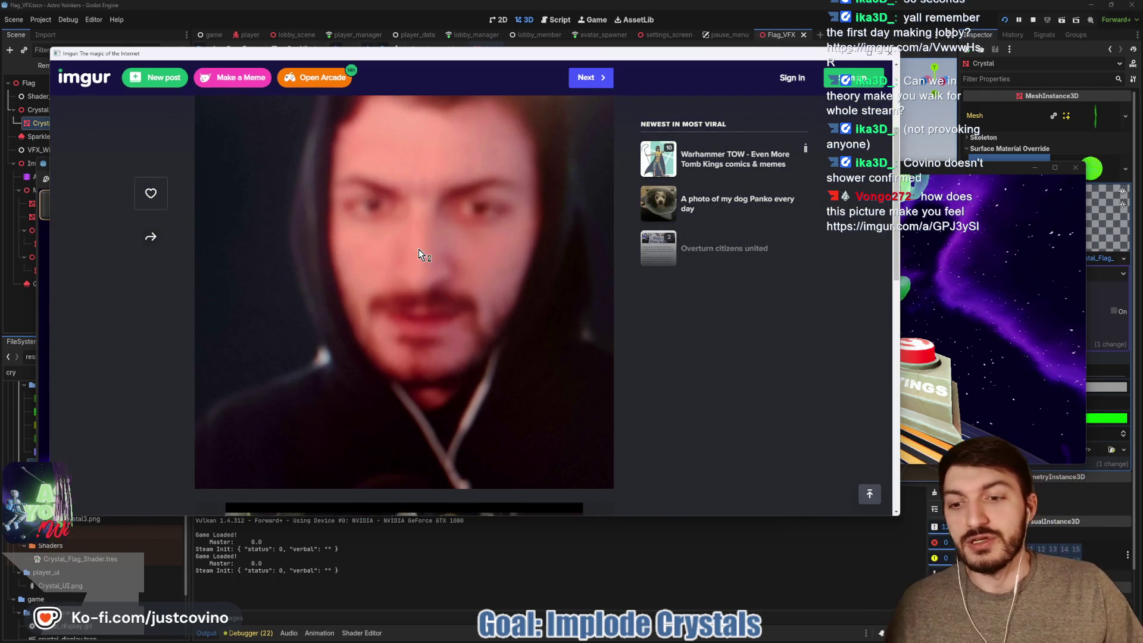
pyautogui.scroll(-5, 419, 249)
pyautogui.scroll(-1, 419, 250)
pyautogui.scroll(5, 416, 245)
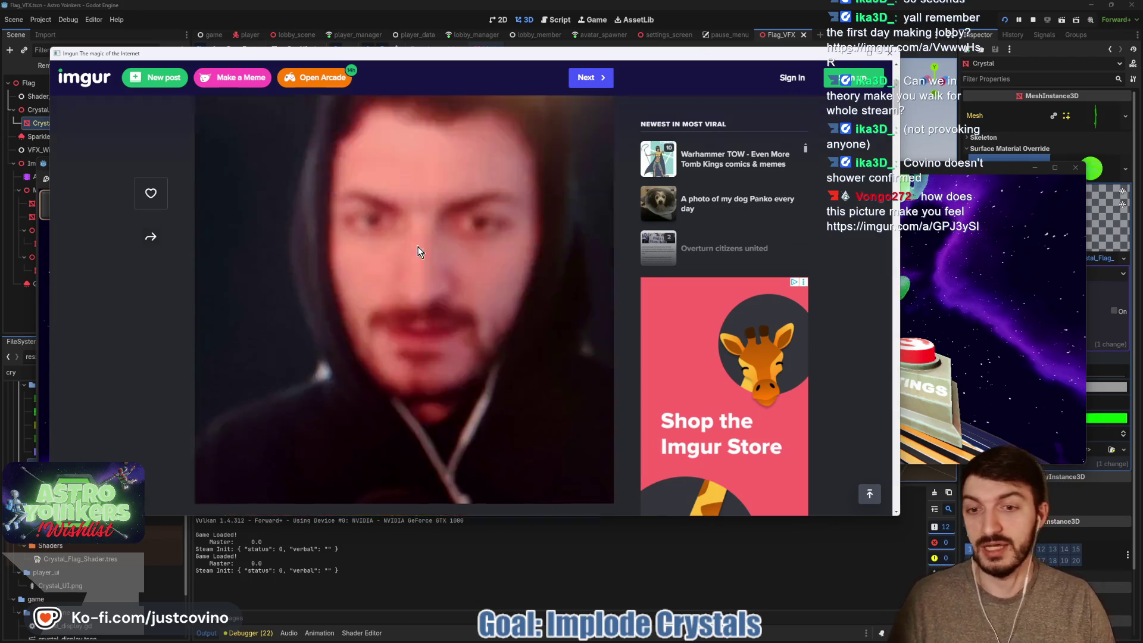
# Close the imgur browser and host a lobby from the left game window.
pyautogui.click(891, 55)
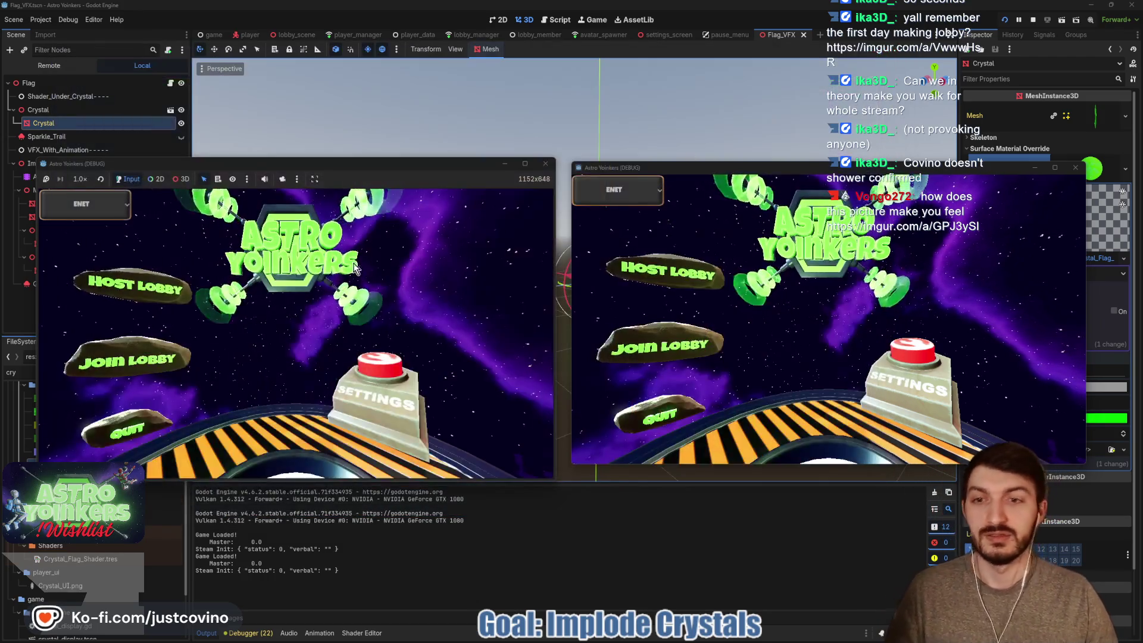
pyautogui.click(178, 291)
pyautogui.click(247, 280)
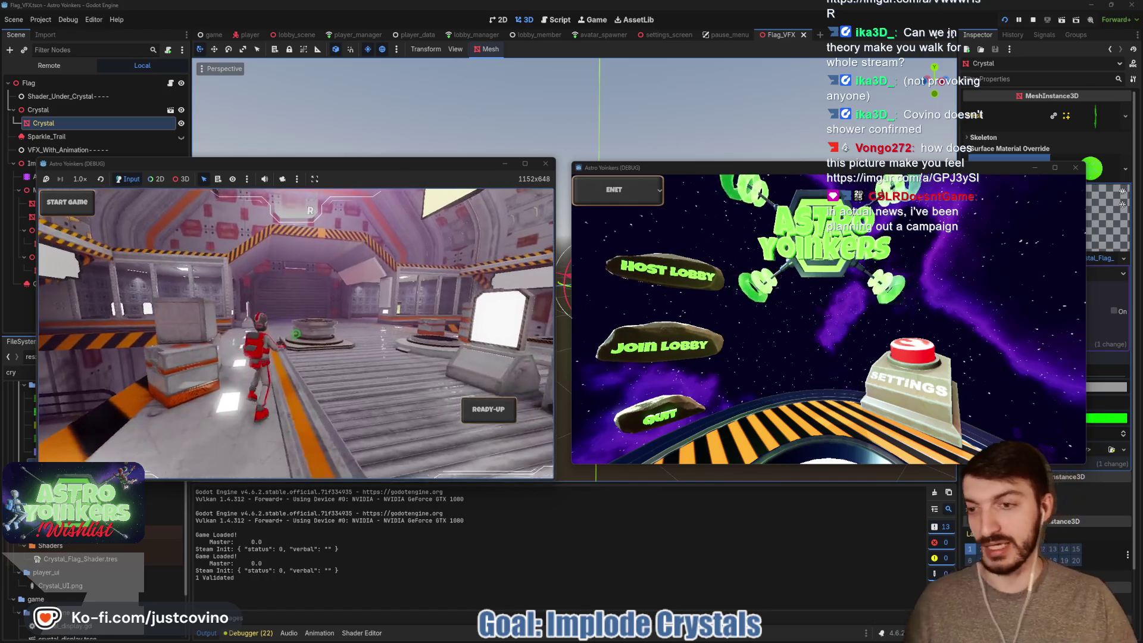
# Join the hosted lobby from the right window and mark the blue player ready.
pyautogui.click(576, 364)
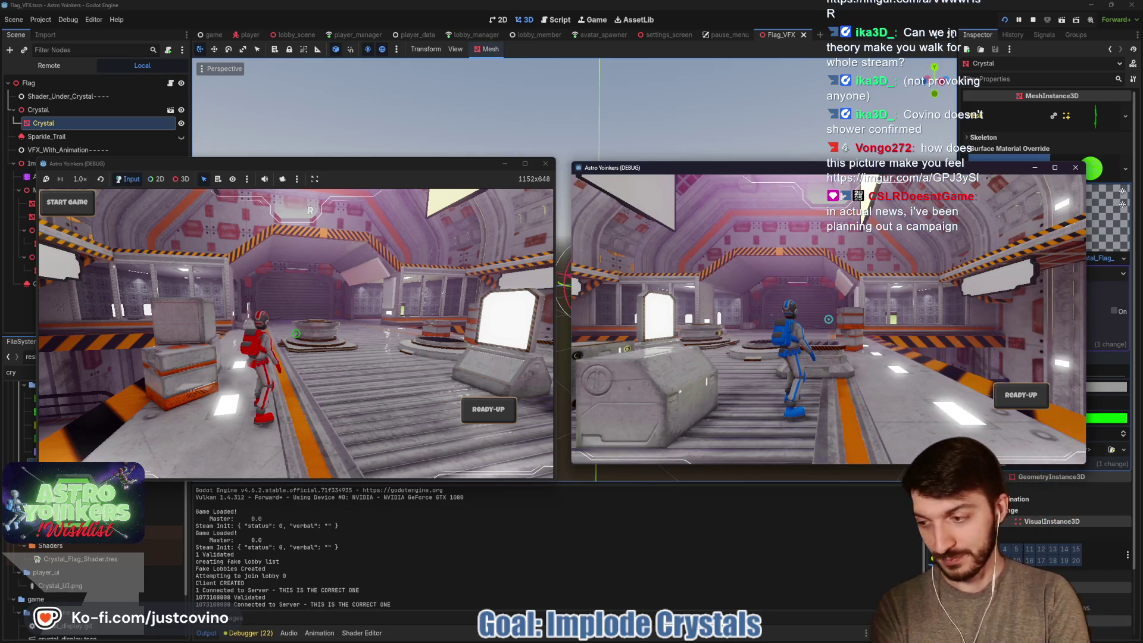
pyautogui.press('w')
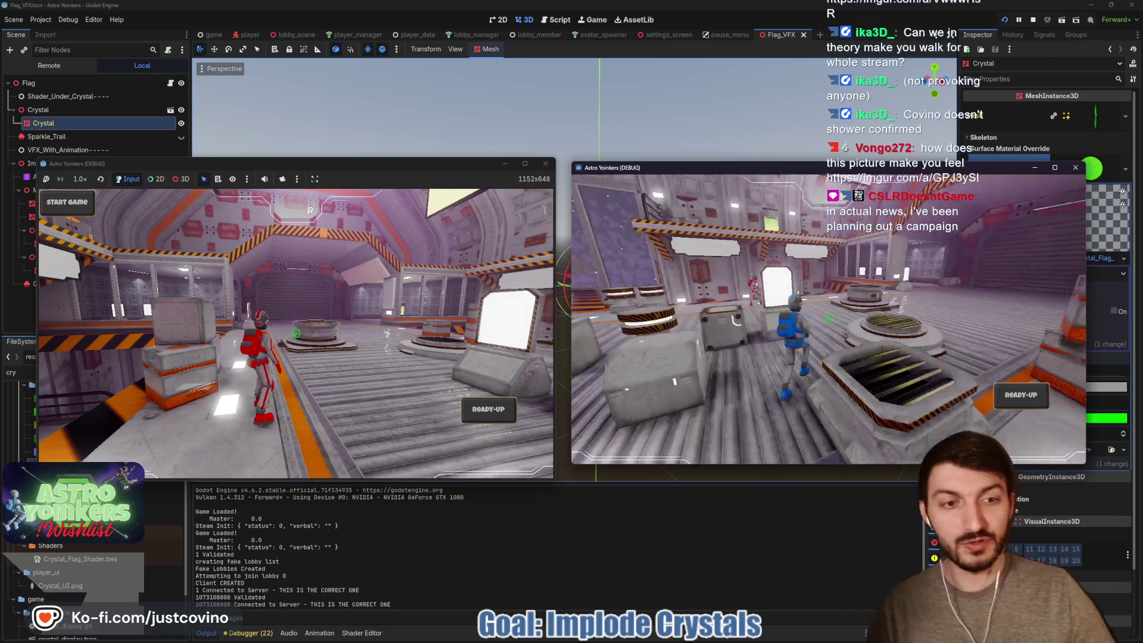
pyautogui.click(1011, 404)
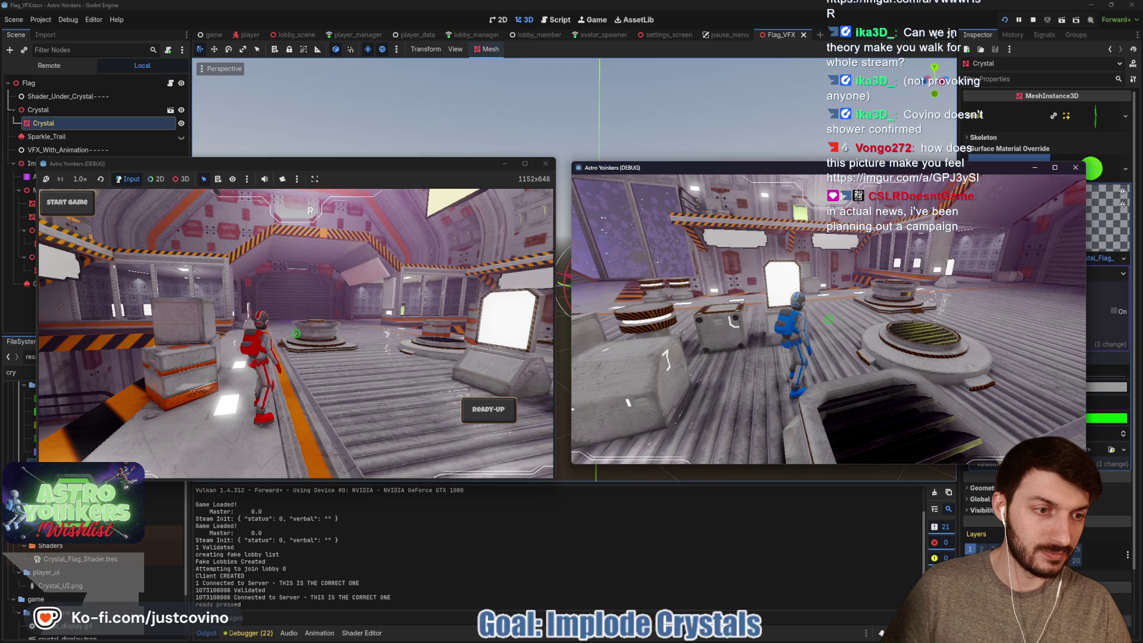
# Mark the red player ready, walk it to the Asteroid Map pedestal, and start the match.
pyautogui.hotkey('alt', 'Tab')
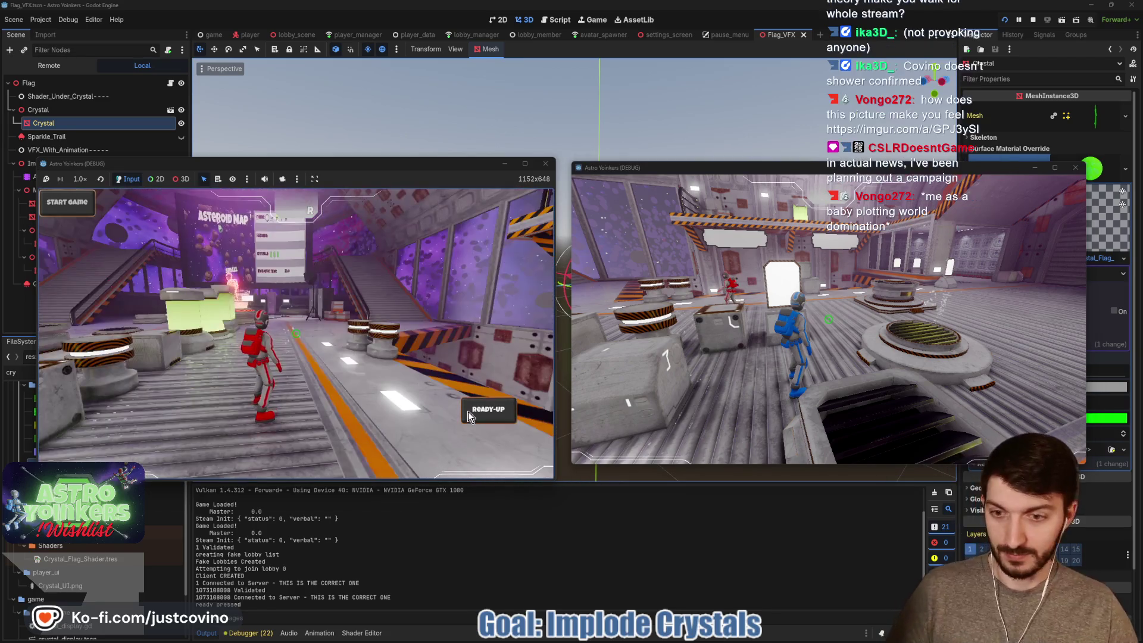
pyautogui.click(488, 409)
pyautogui.press('w')
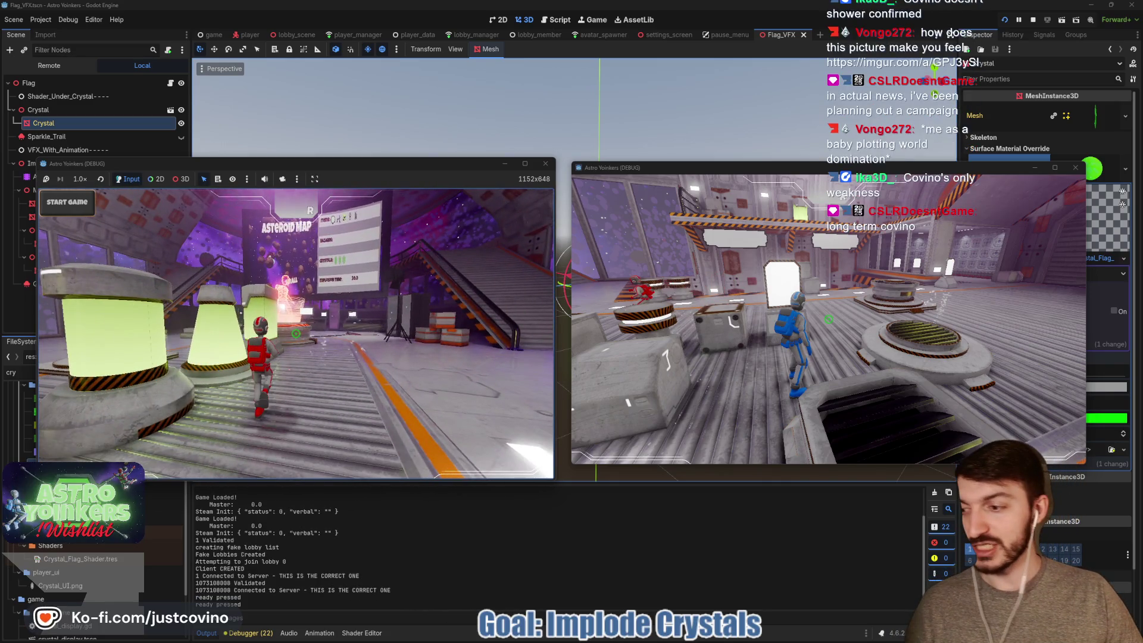
pyautogui.press('w')
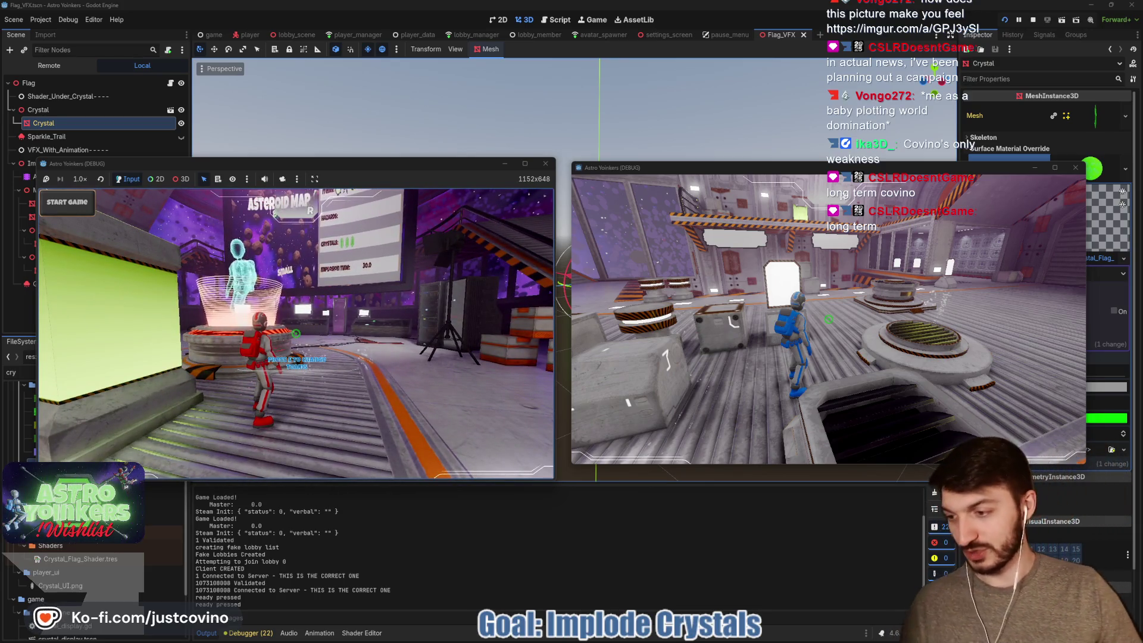
pyautogui.moveTo(296, 333)
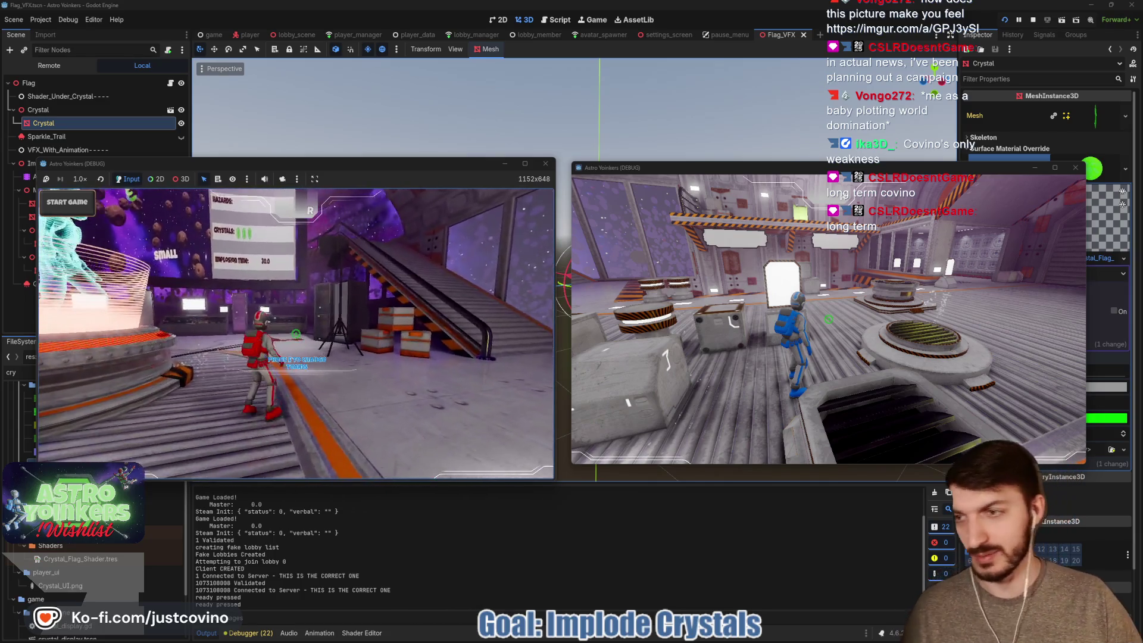
pyautogui.moveTo(78, 208)
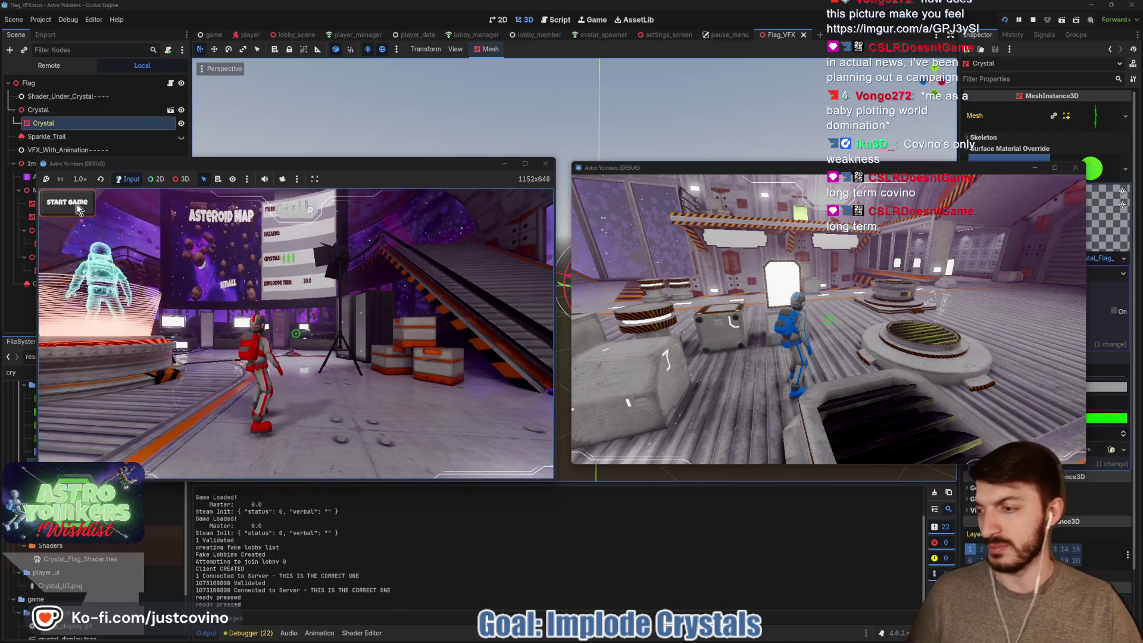
pyautogui.click(77, 206)
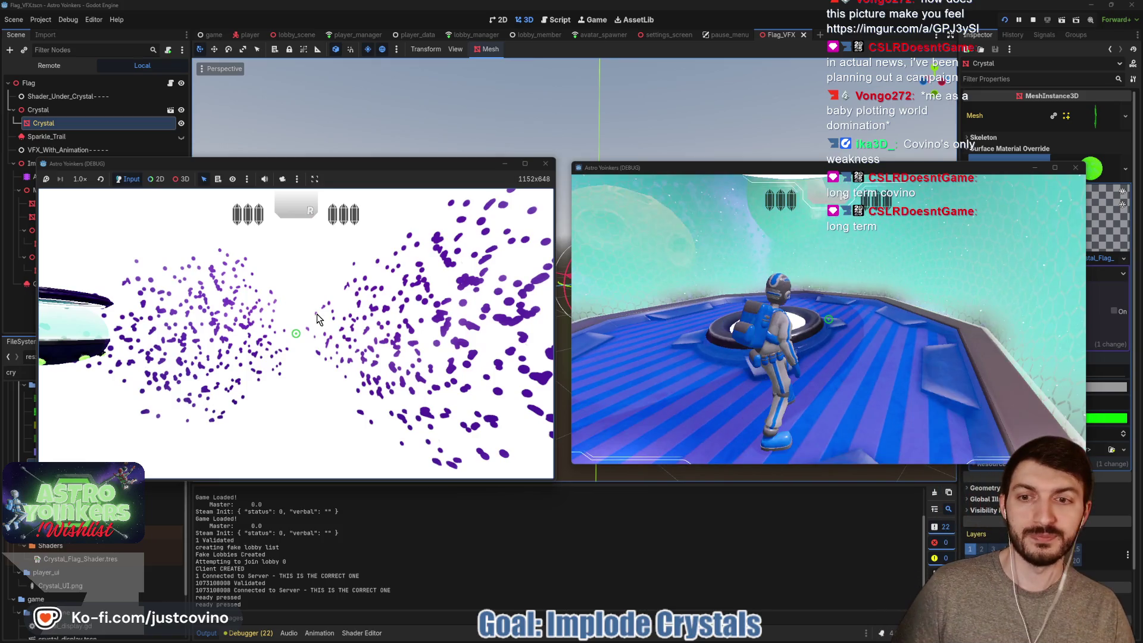
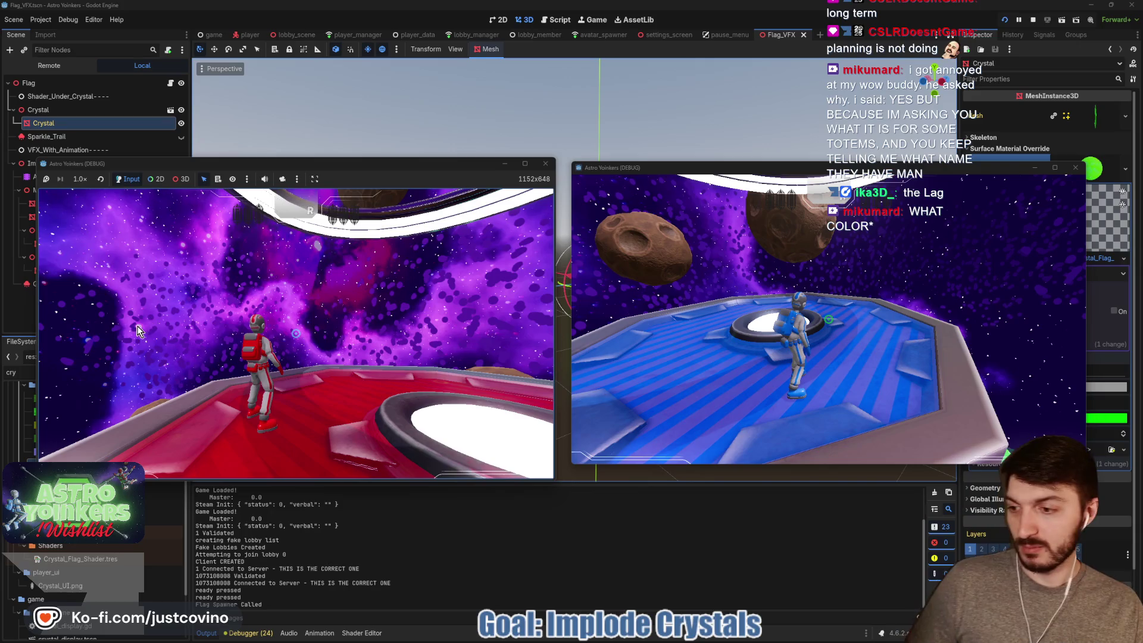
# Walk the red and blue players across the platform, then jump the red player off.
pyautogui.click(278, 347)
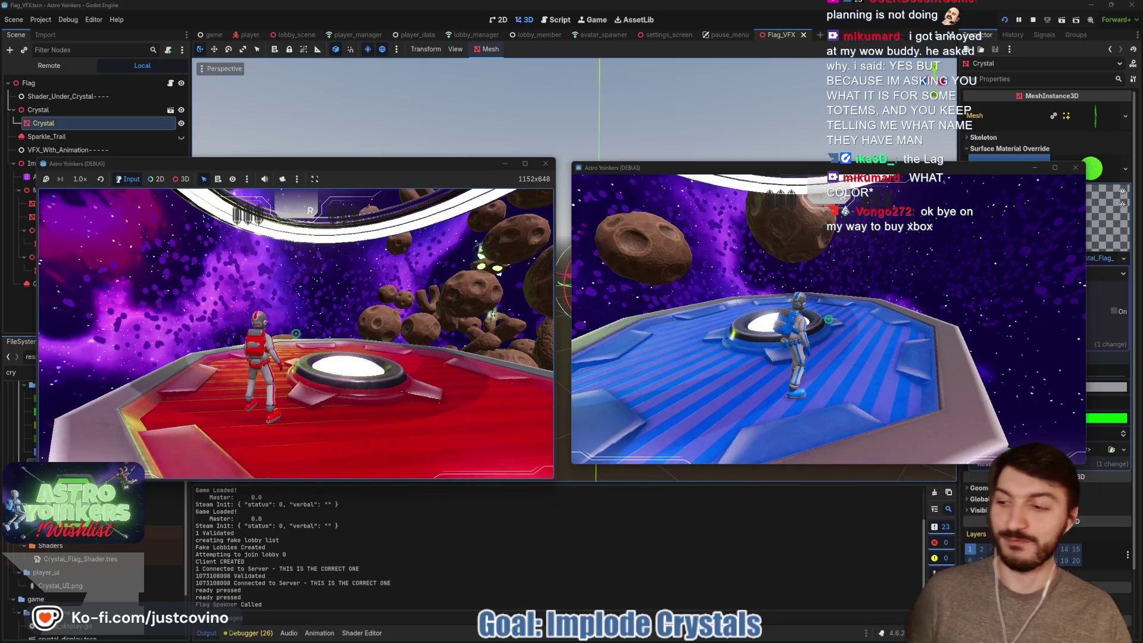
pyautogui.press('w')
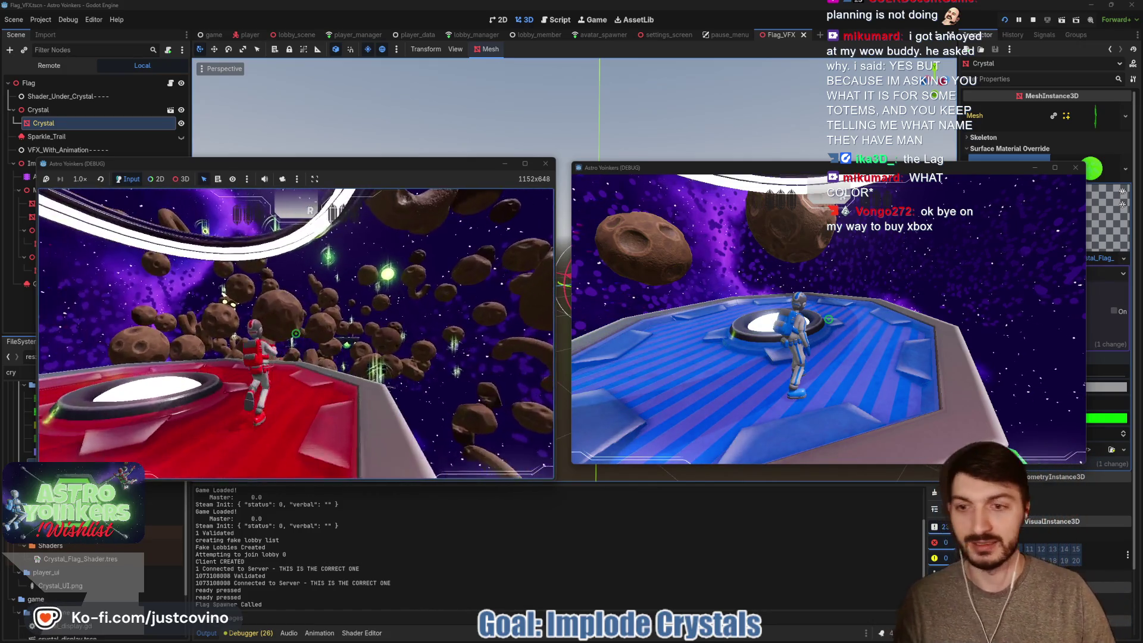
pyautogui.press('a')
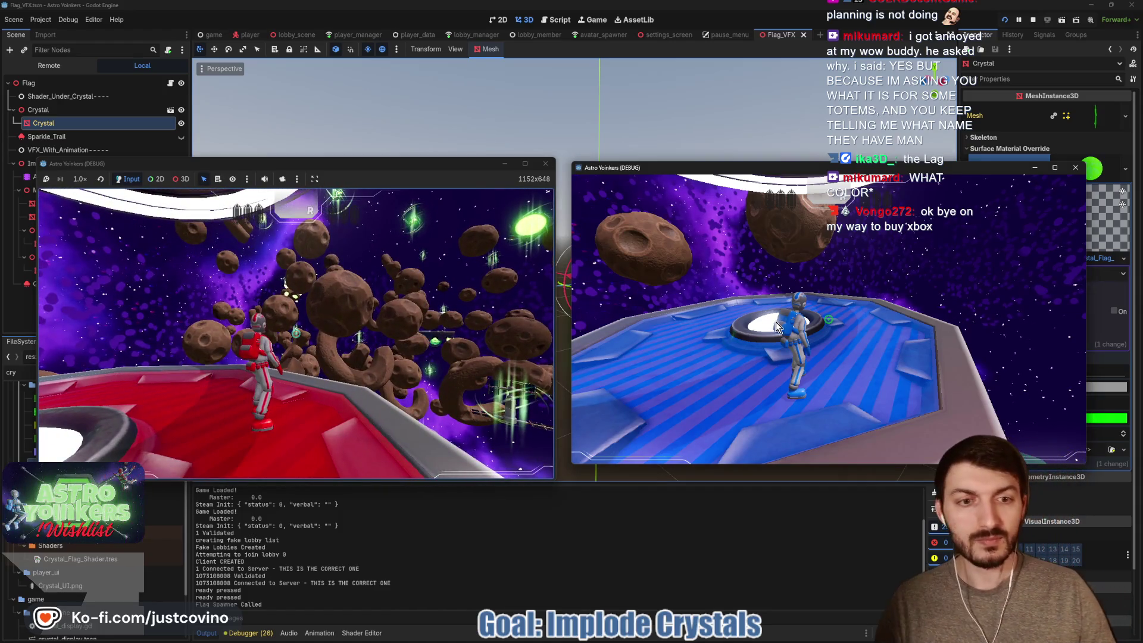
pyautogui.press('w')
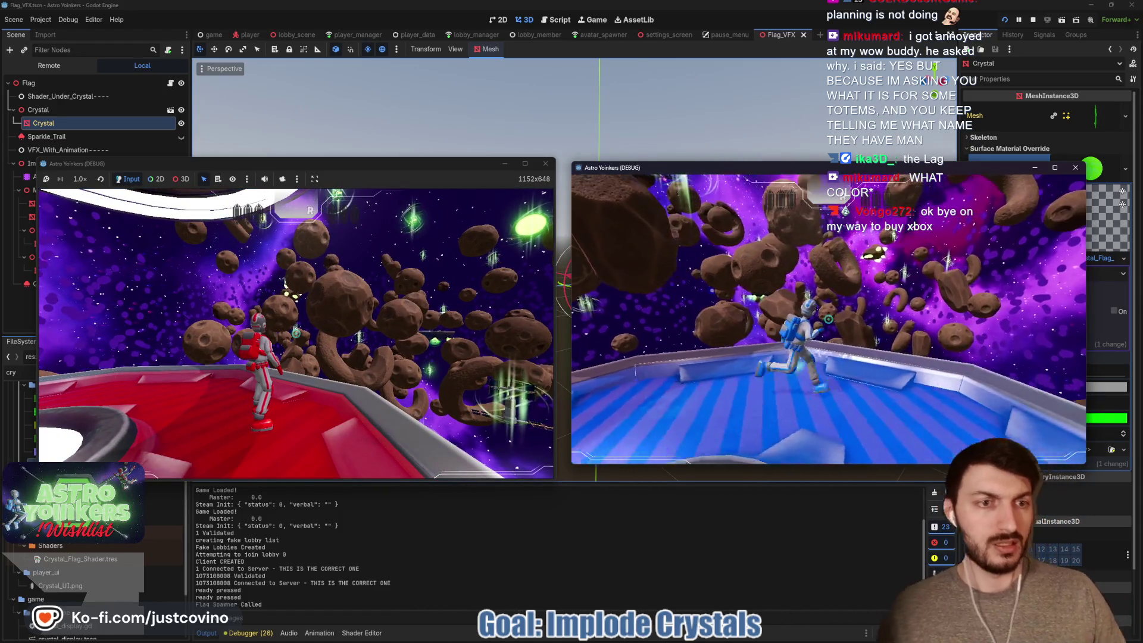
pyautogui.click(537, 244)
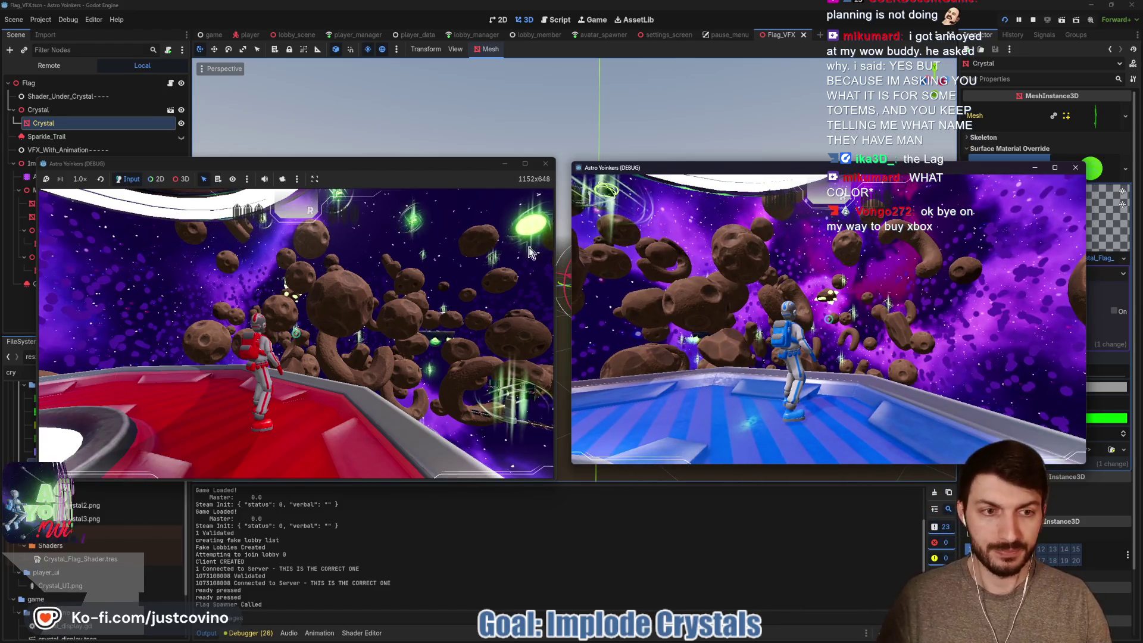
pyautogui.press('space')
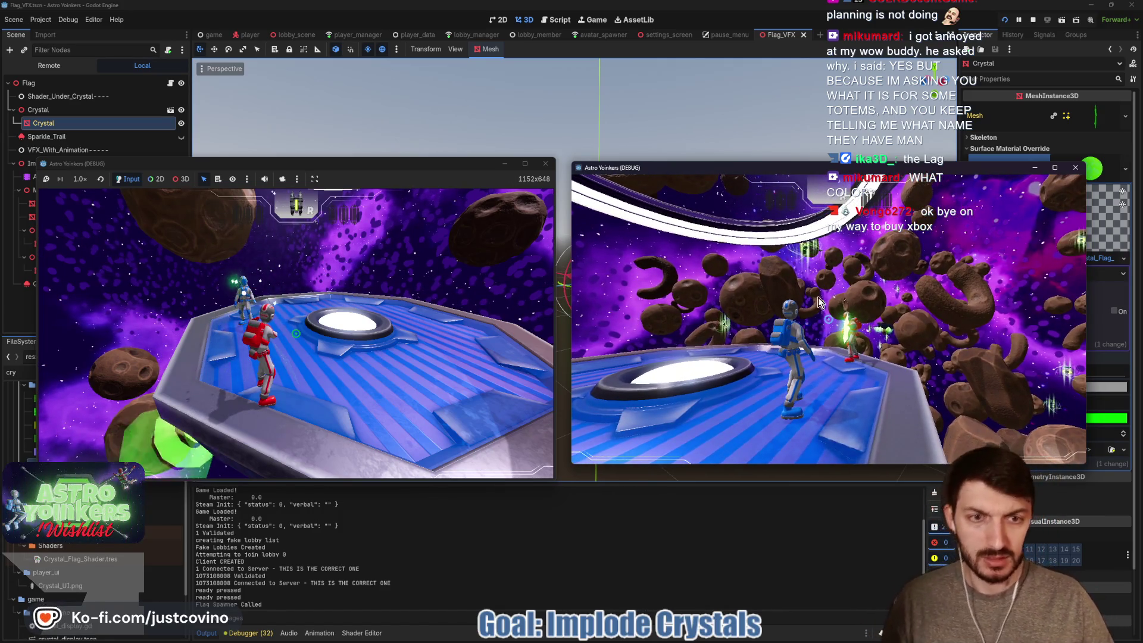
# Walk the red player into the green crystal, then stop the game with F8.
pyautogui.click(391, 294)
pyautogui.press('w')
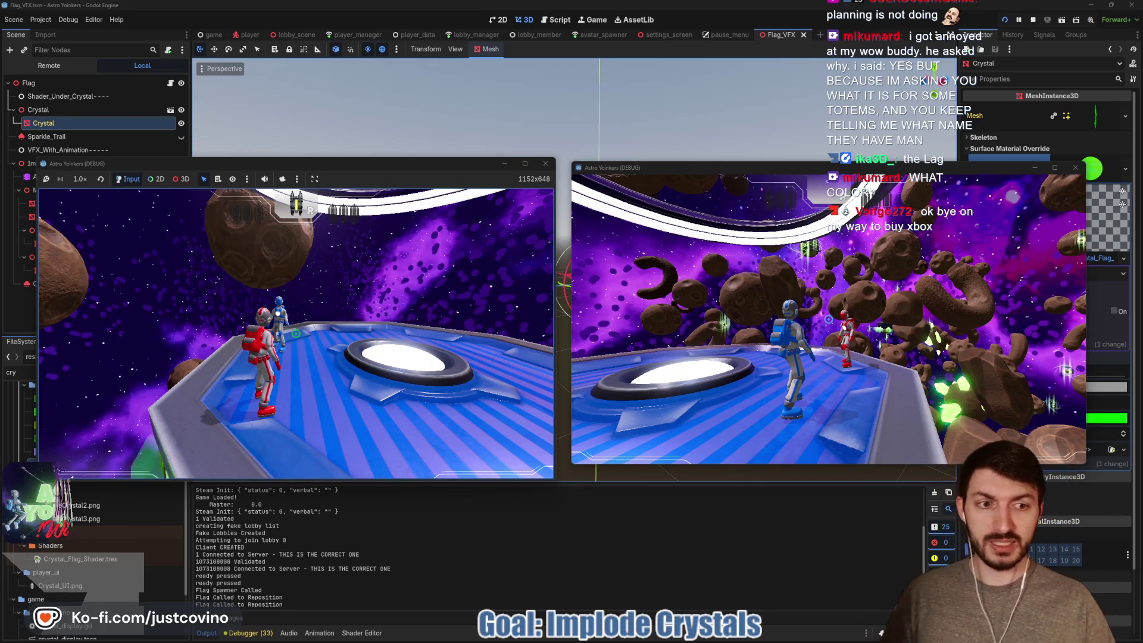
pyautogui.press('F8')
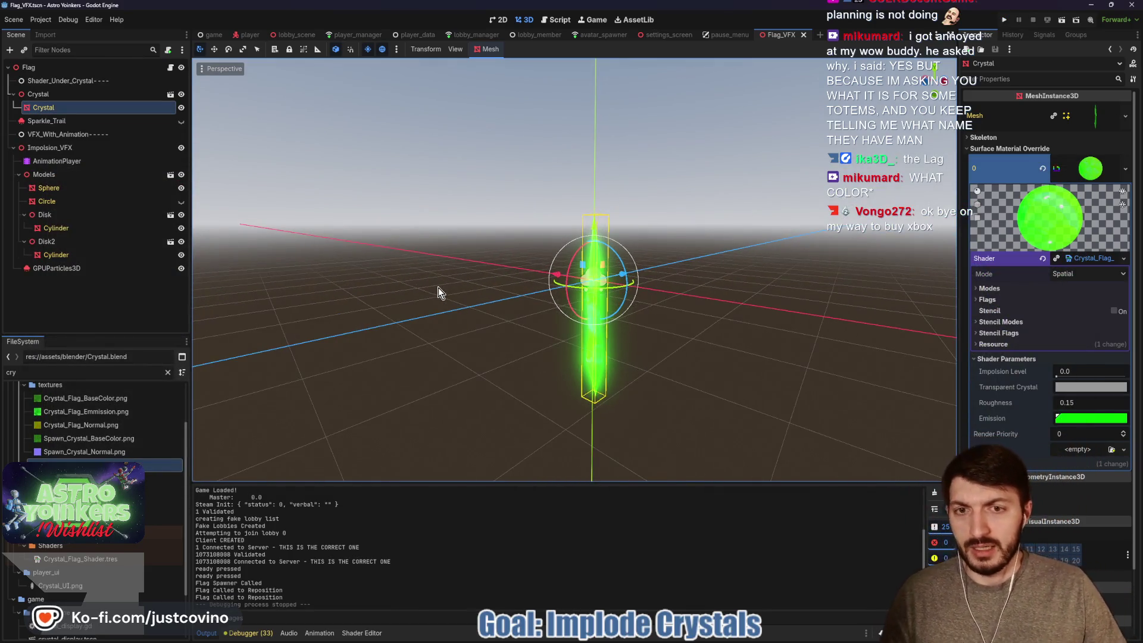
# Save the Flag_VFX scene and open player_flag.gd in the script editor.
pyautogui.hotkey('ctrl', 's')
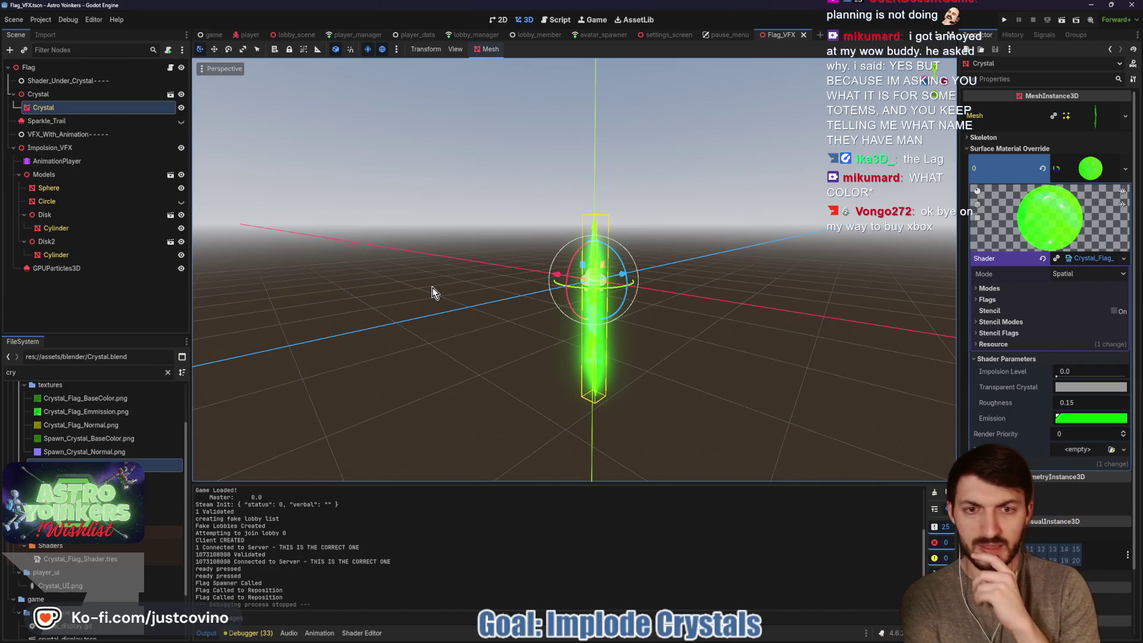
pyautogui.click(170, 67)
pyautogui.scroll(4, 501, 279)
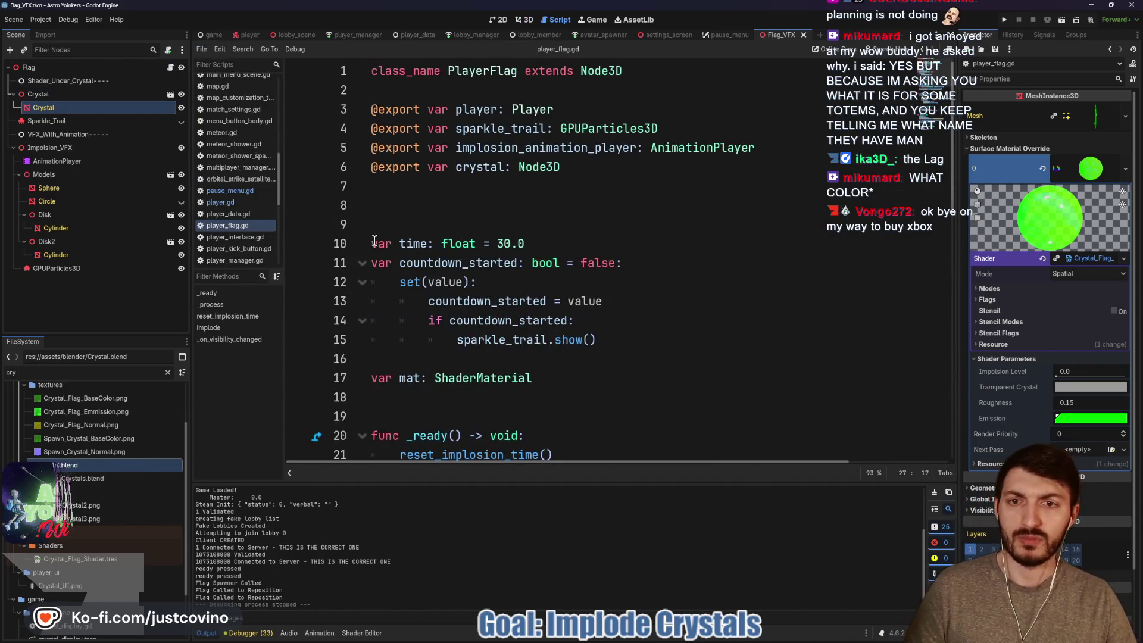
pyautogui.click(370, 243)
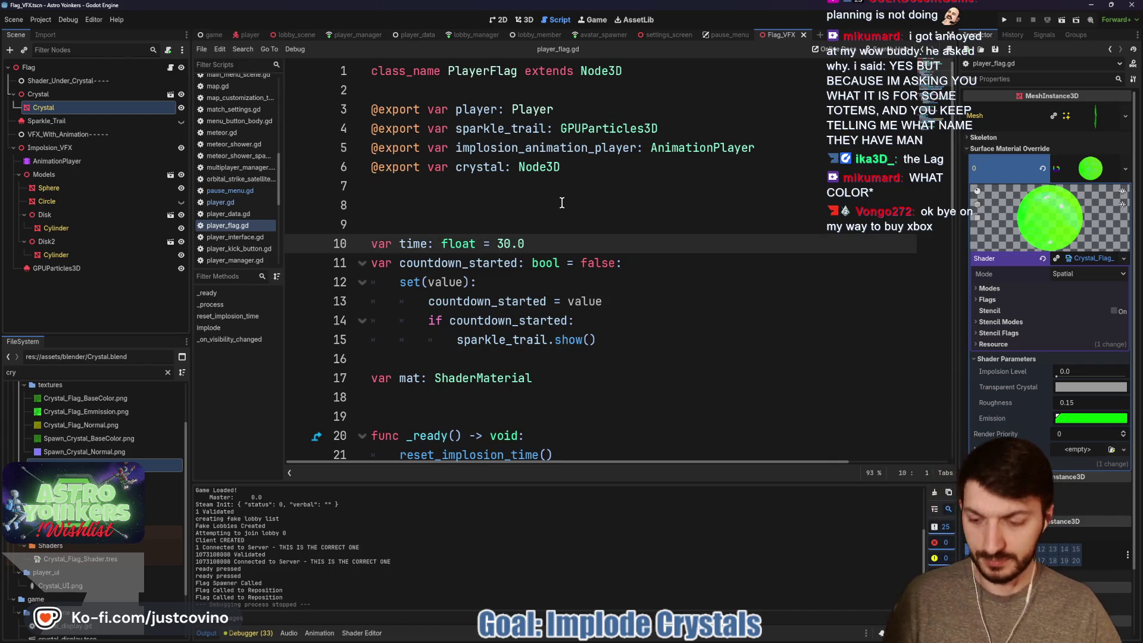
pyautogui.write('@export')
# Add a MultiplayerSynchronizer child under Flag and rename it FlagSynchronizer.
pyautogui.click(67, 70)
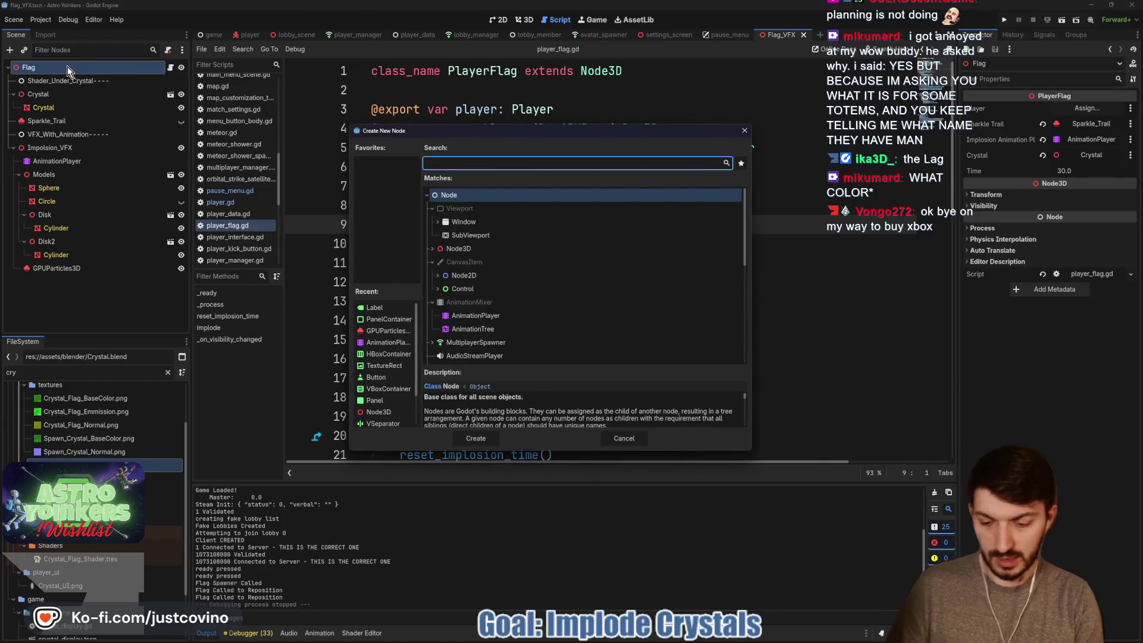
pyautogui.write('synchron')
pyautogui.press('Return')
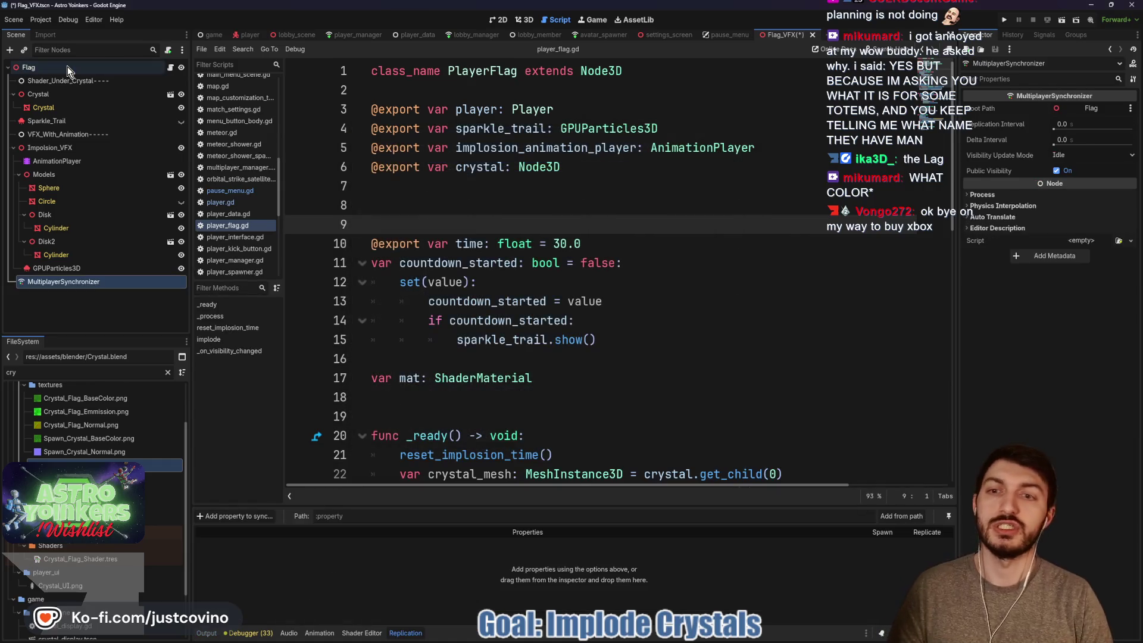
pyautogui.doubleClick(59, 281)
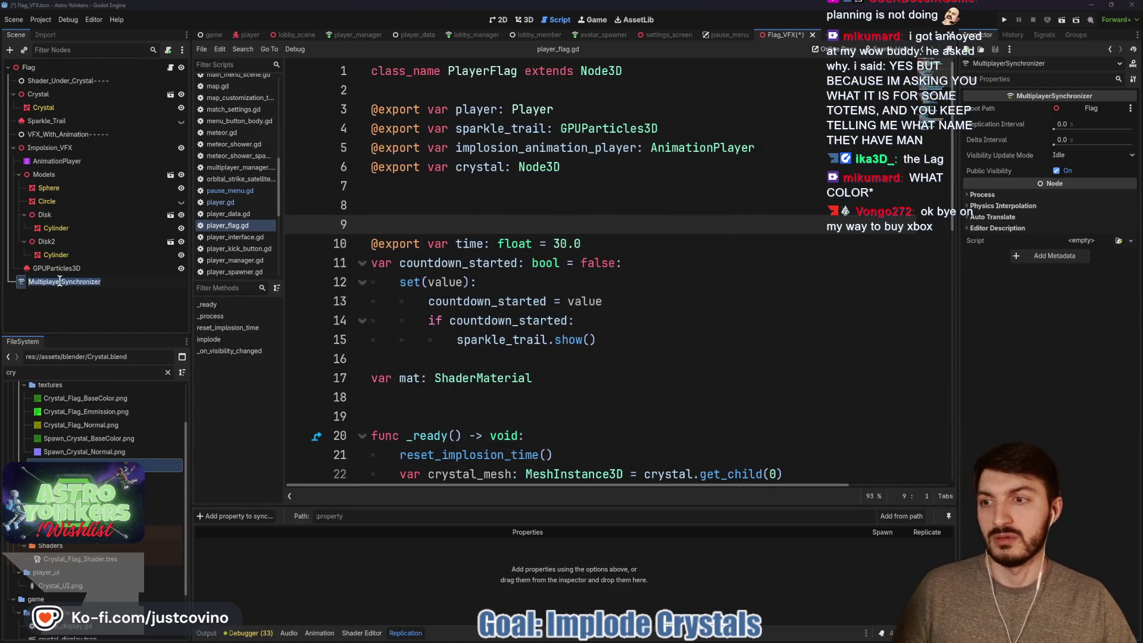
pyautogui.click(60, 281)
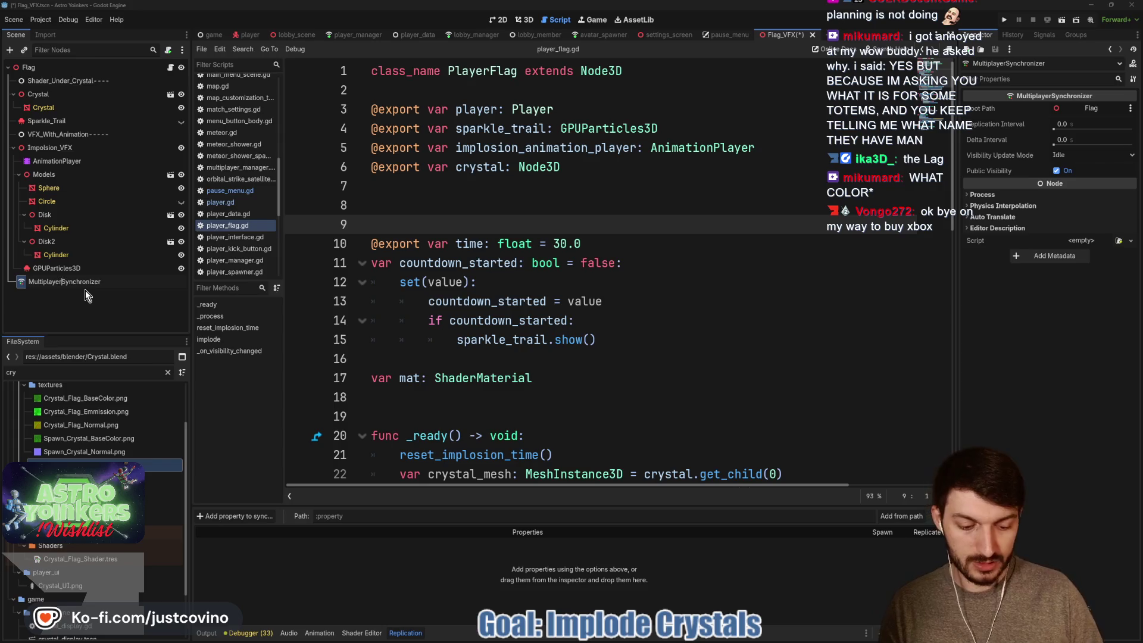
pyautogui.hotkey('ctrl', 'BackSpace')
pyautogui.write('F')
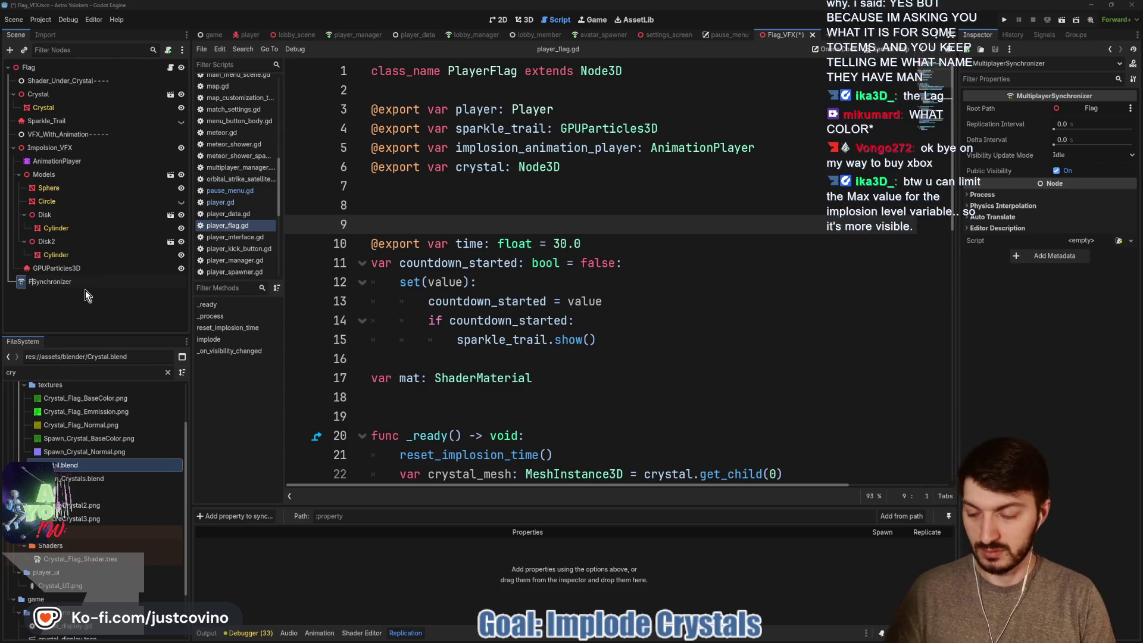
pyautogui.write('lag')
pyautogui.press('Return')
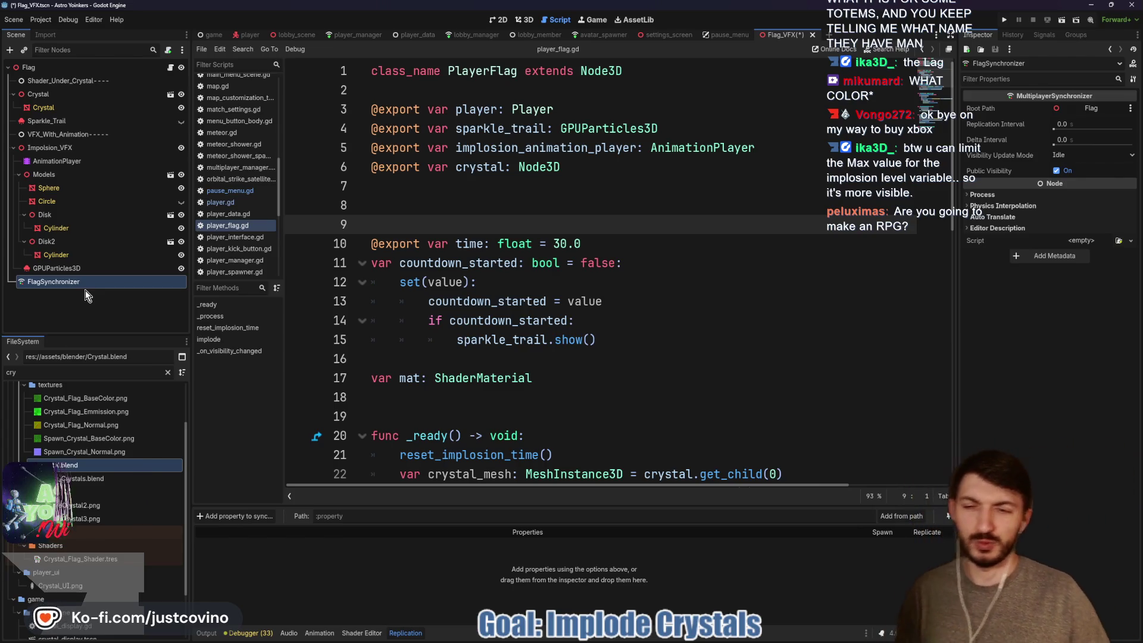
# Add Flag:time to FlagSynchronizer's replication with Replicate On Change, and save.
pyautogui.click(452, 197)
pyautogui.hotkey('ctrl', 's')
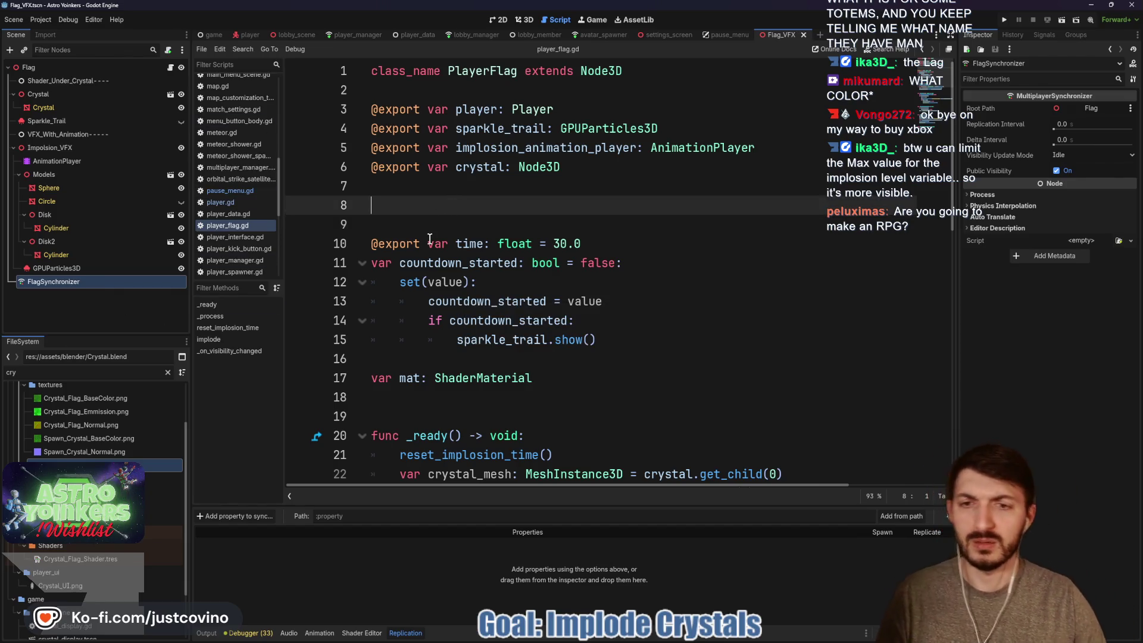
pyautogui.click(243, 517)
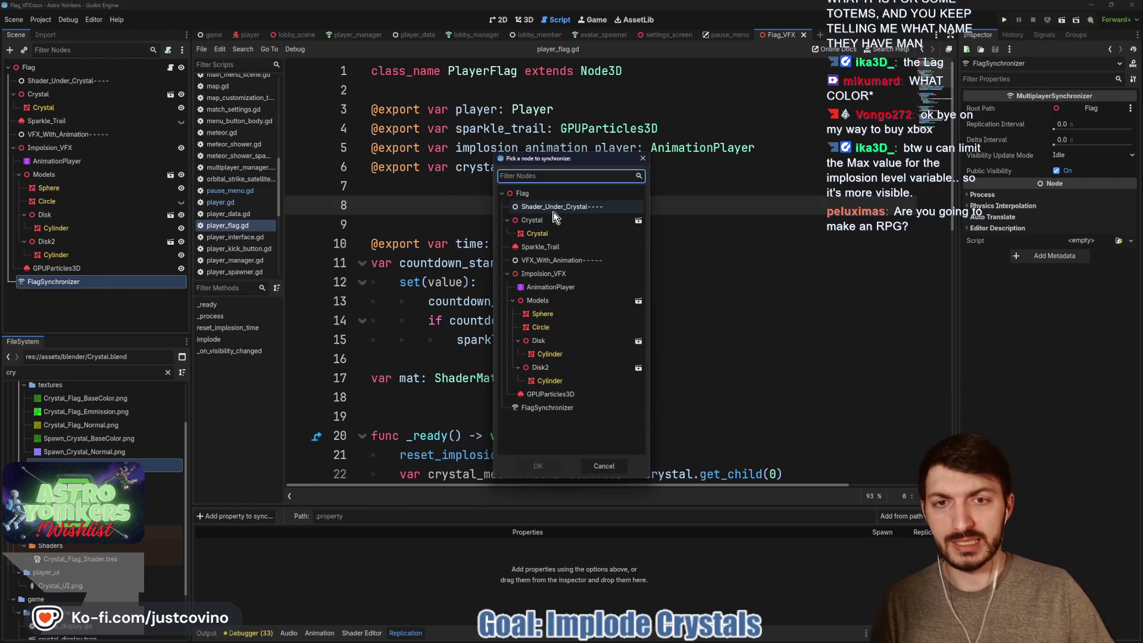
pyautogui.click(534, 460)
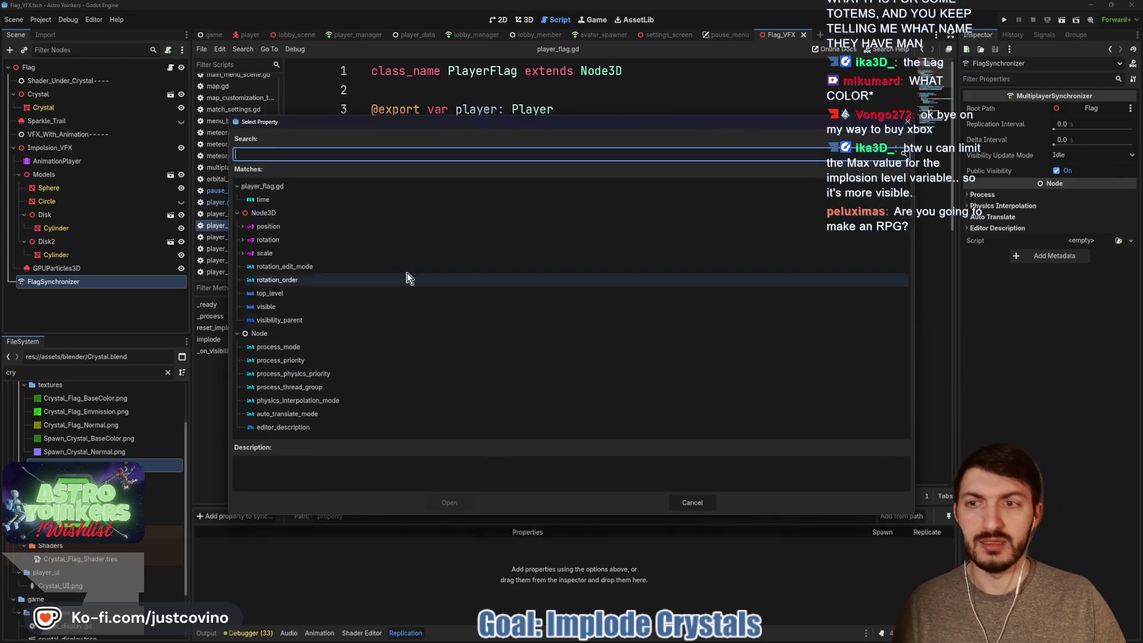
pyautogui.click(450, 502)
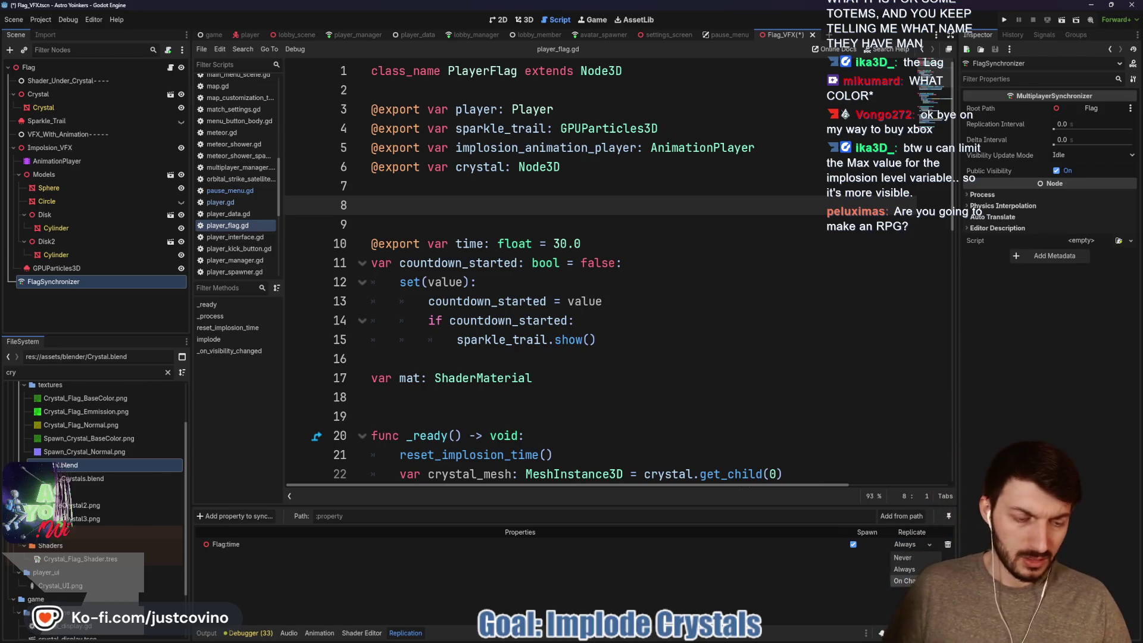
pyautogui.click(901, 580)
pyautogui.click(625, 406)
pyautogui.hotkey('ctrl', 's')
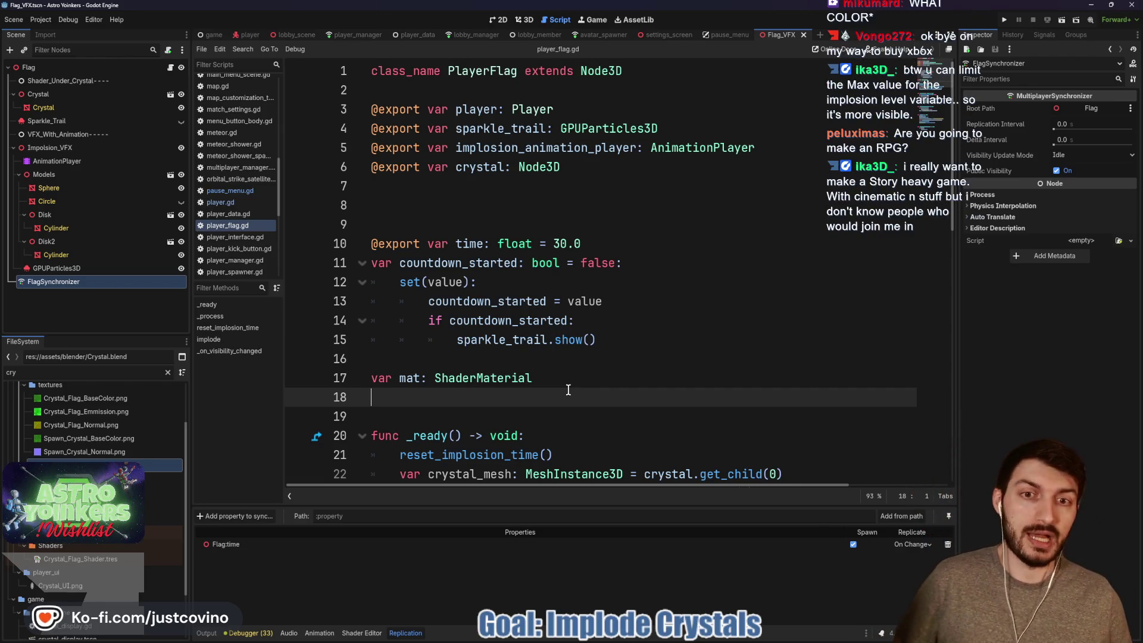
# Delete the extra blank line 8 between the crystal export and the time variable.
pyautogui.click(434, 207)
pyautogui.press('BackSpace')
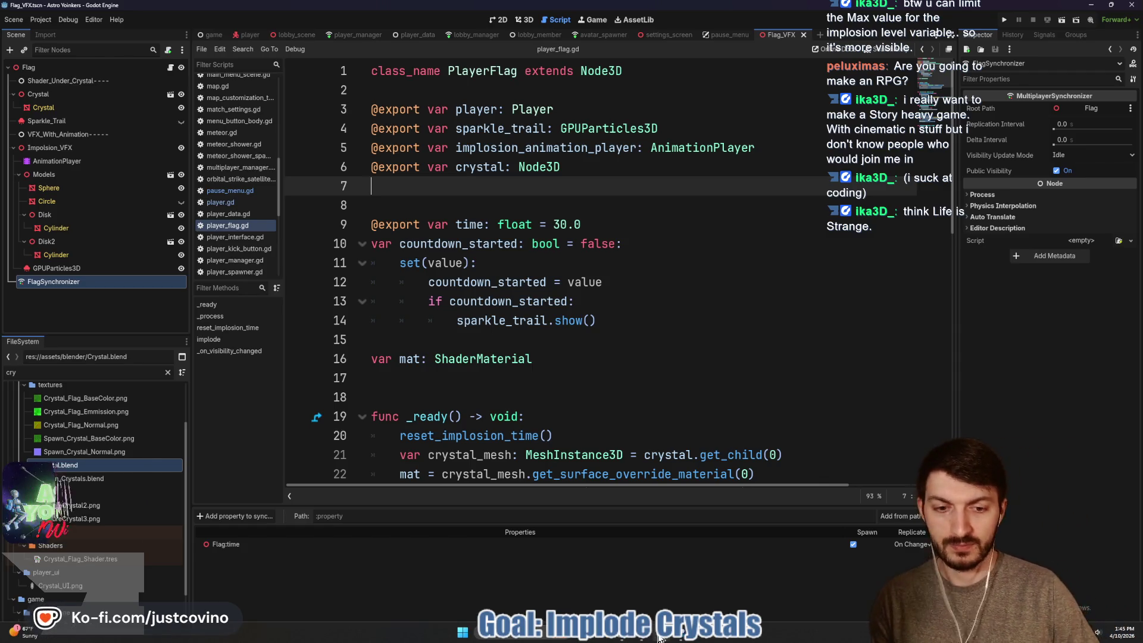
pyautogui.click(680, 639)
# Search the Steam store for Life is Strange 2 and browse its screenshot gallery.
pyautogui.click(670, 125)
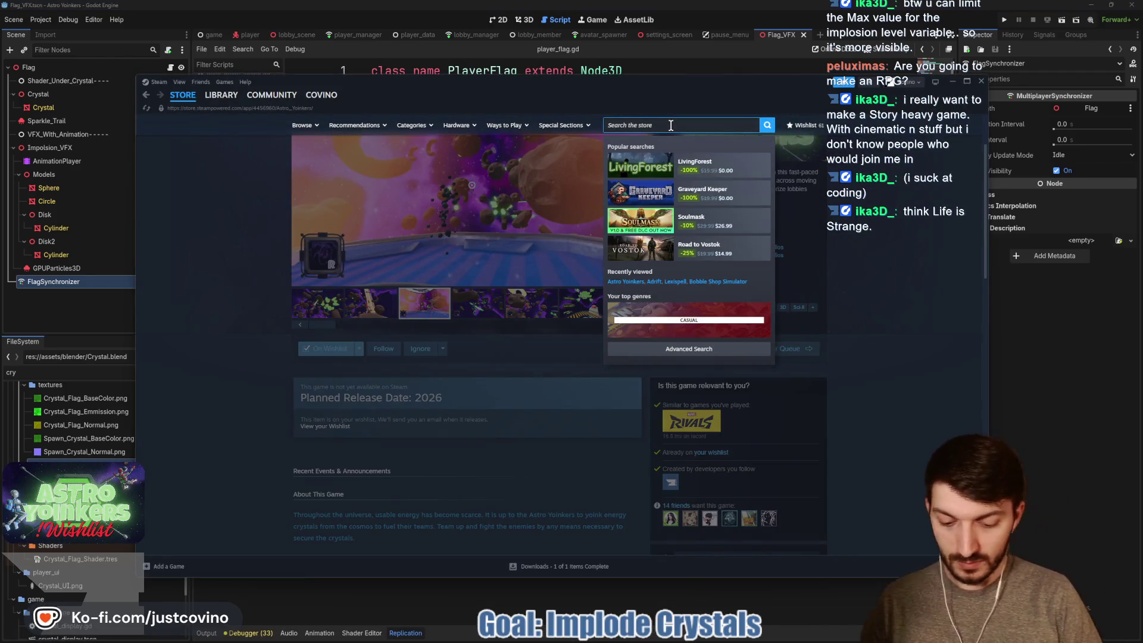
pyautogui.write('life is strange')
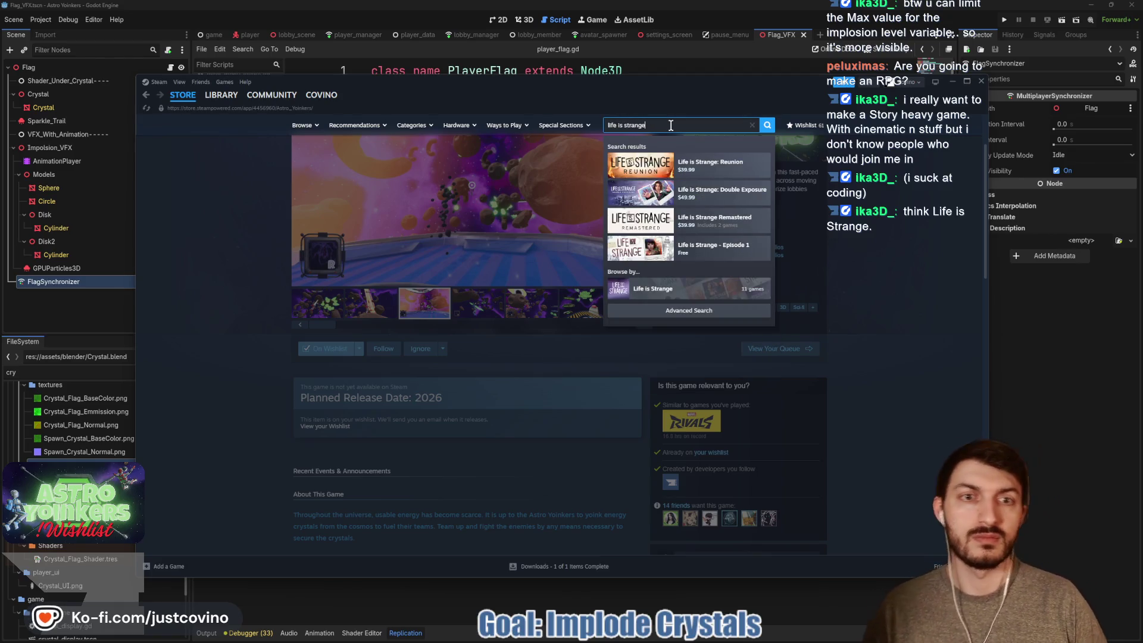
pyautogui.click(717, 168)
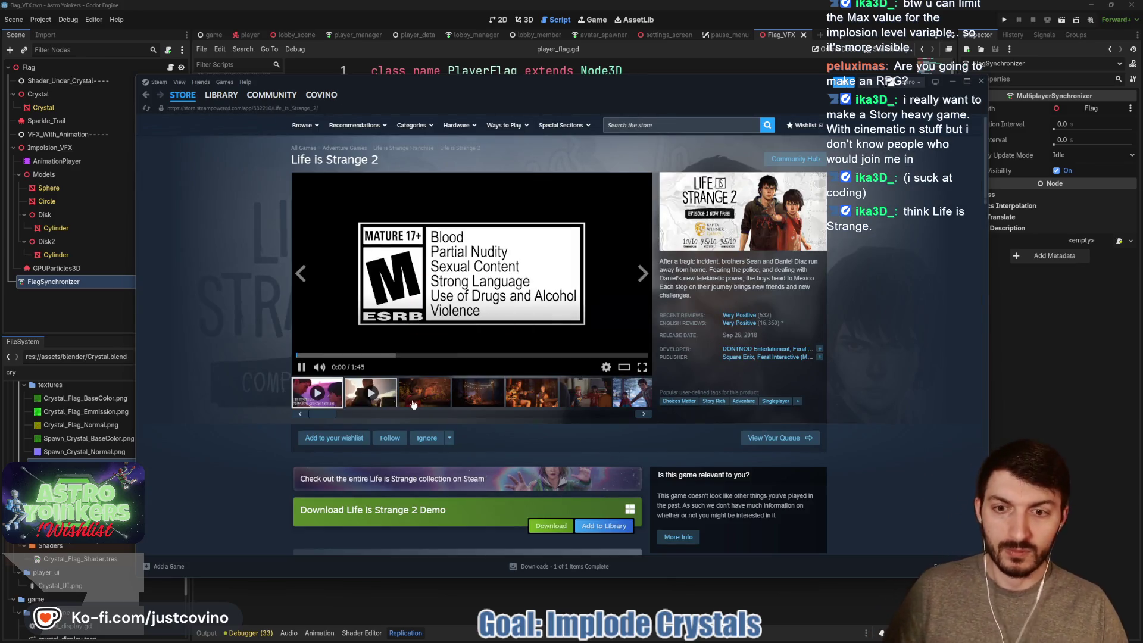
pyautogui.click(419, 401)
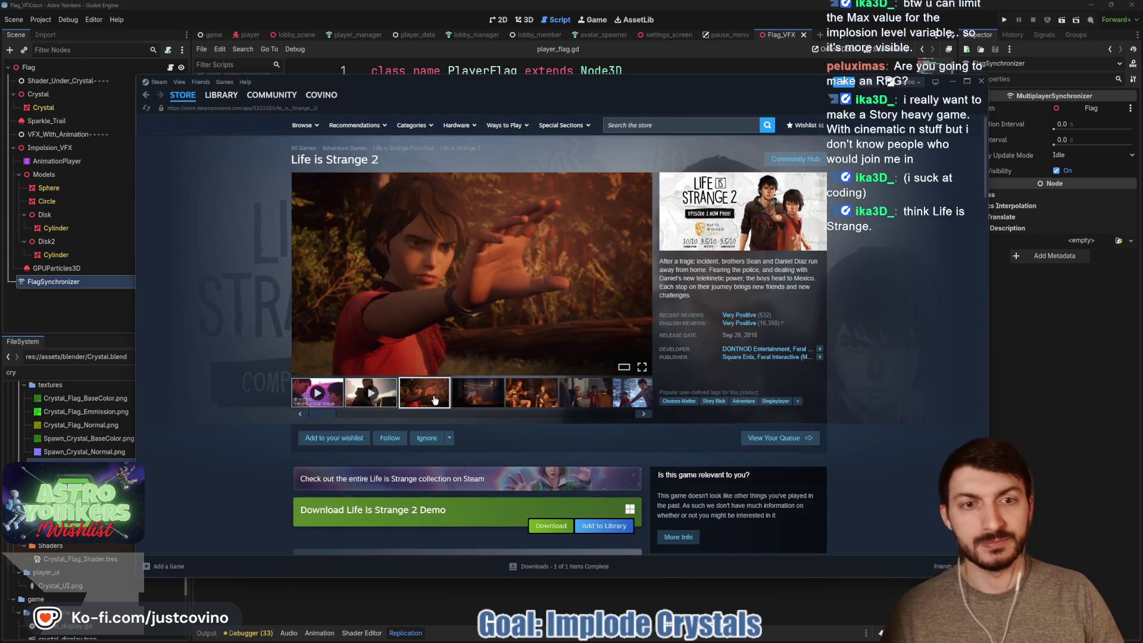
pyautogui.click(467, 399)
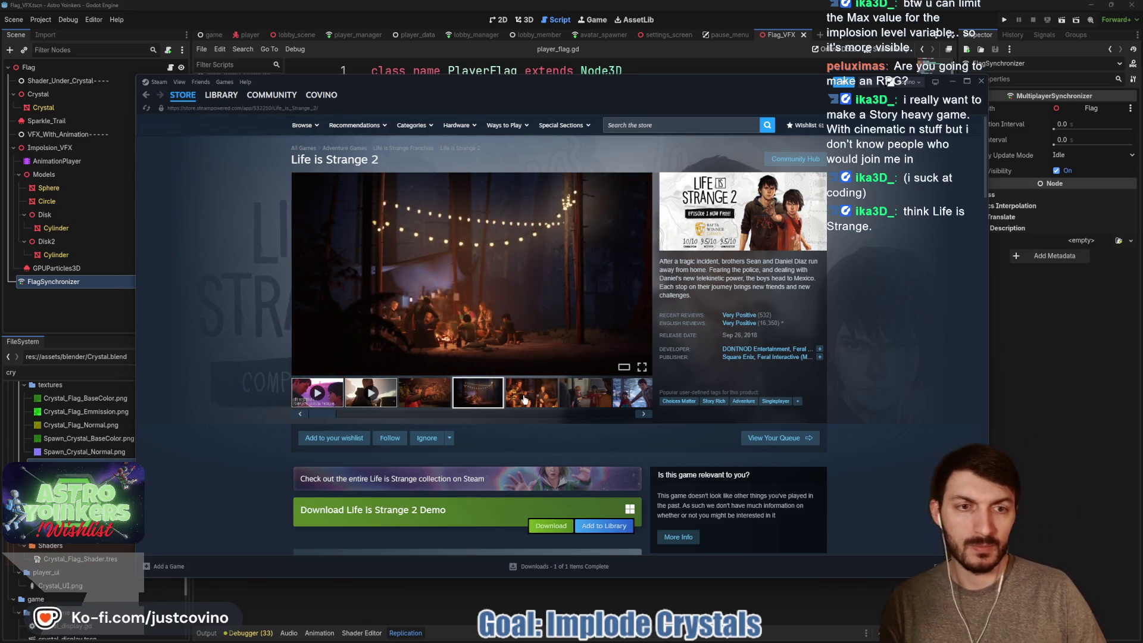
pyautogui.click(524, 399)
pyautogui.click(582, 407)
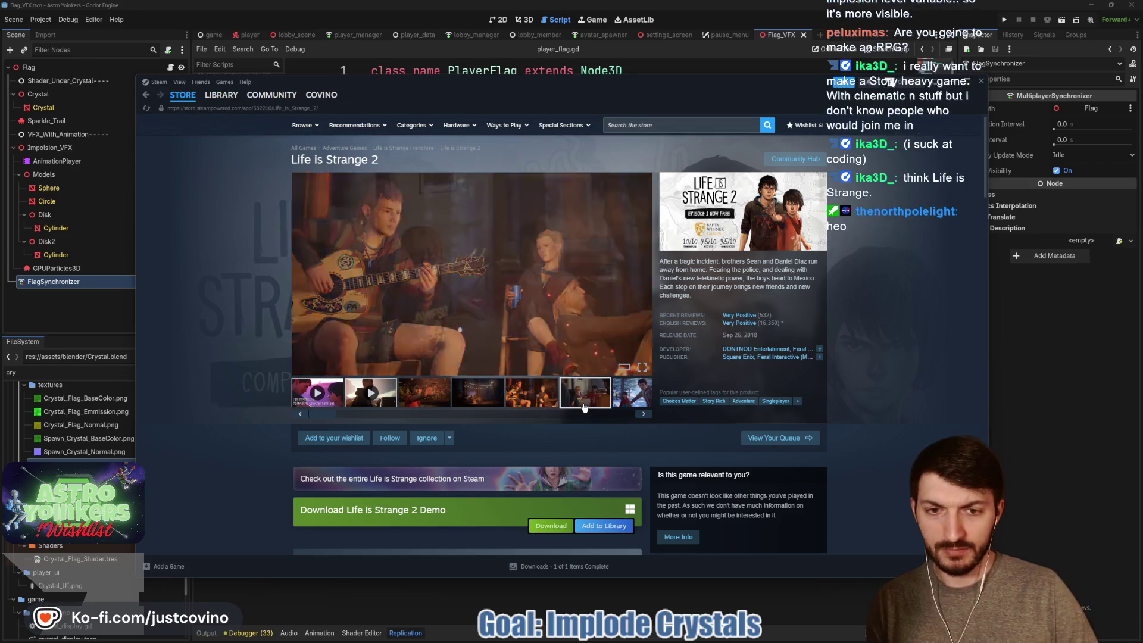
pyautogui.click(589, 408)
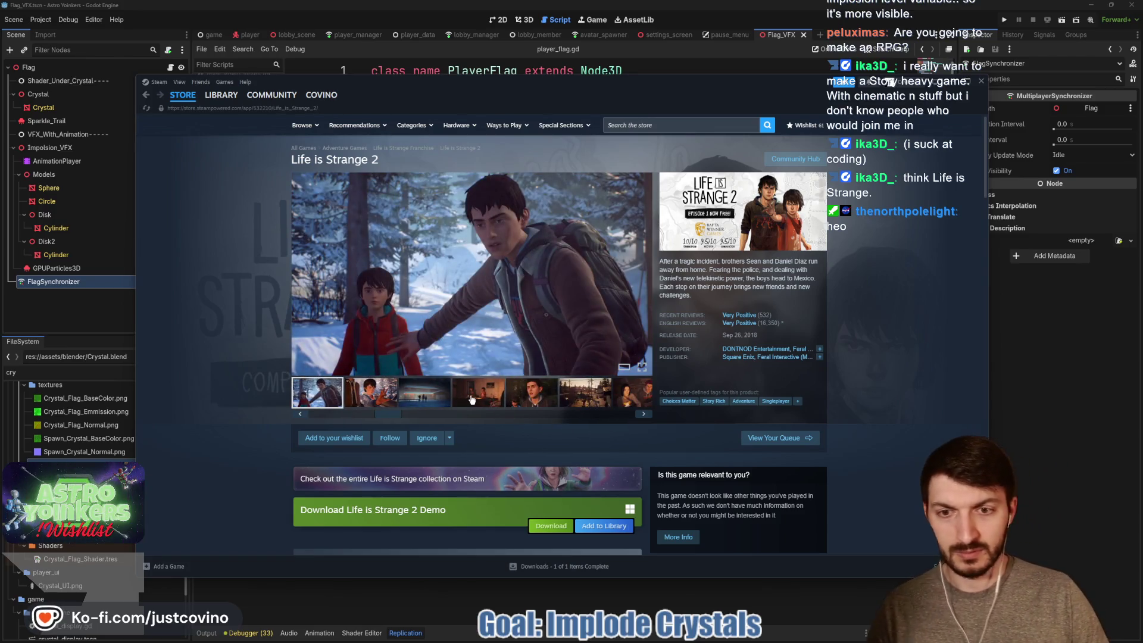
pyautogui.click(478, 396)
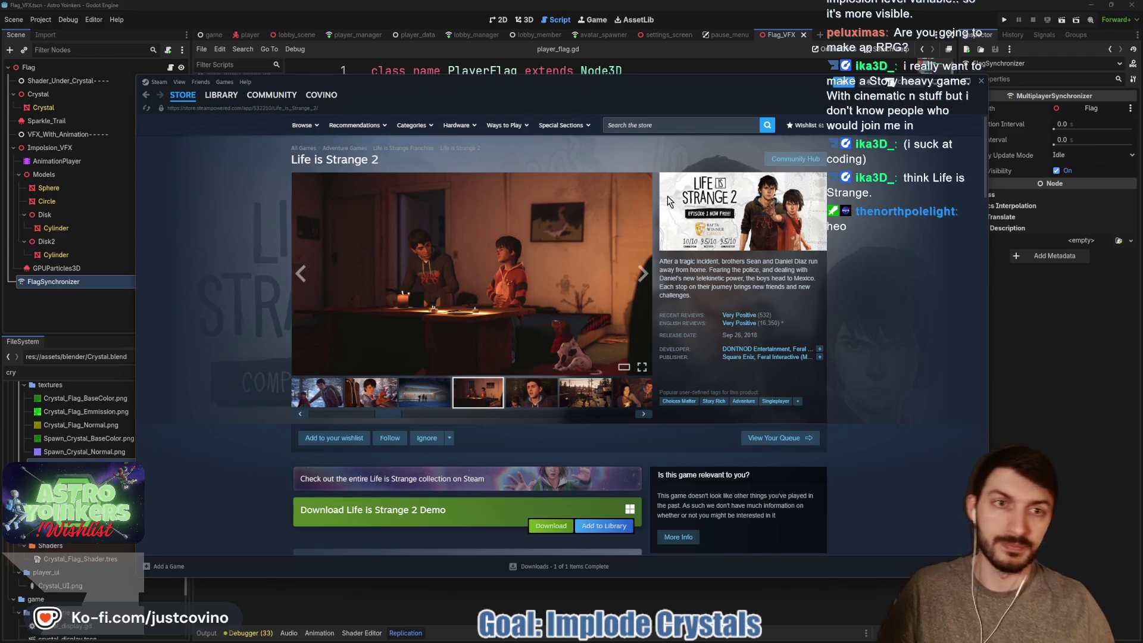
# Search the store for 'astro' and open the Astro Yoinkers store page.
pyautogui.click(632, 125)
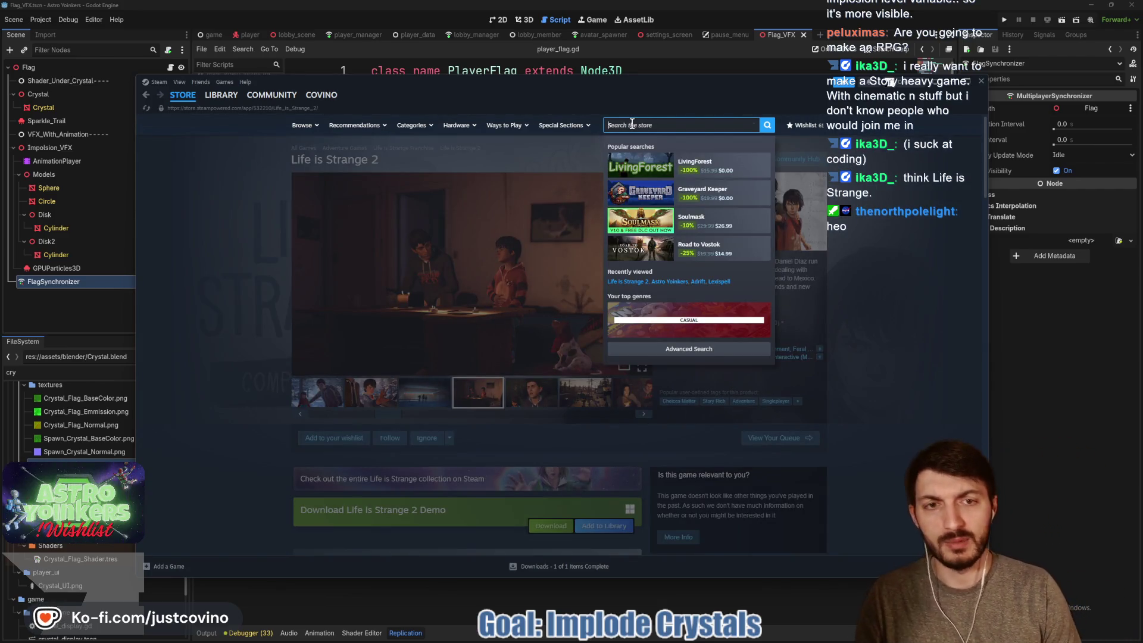
pyautogui.write('astro yoink')
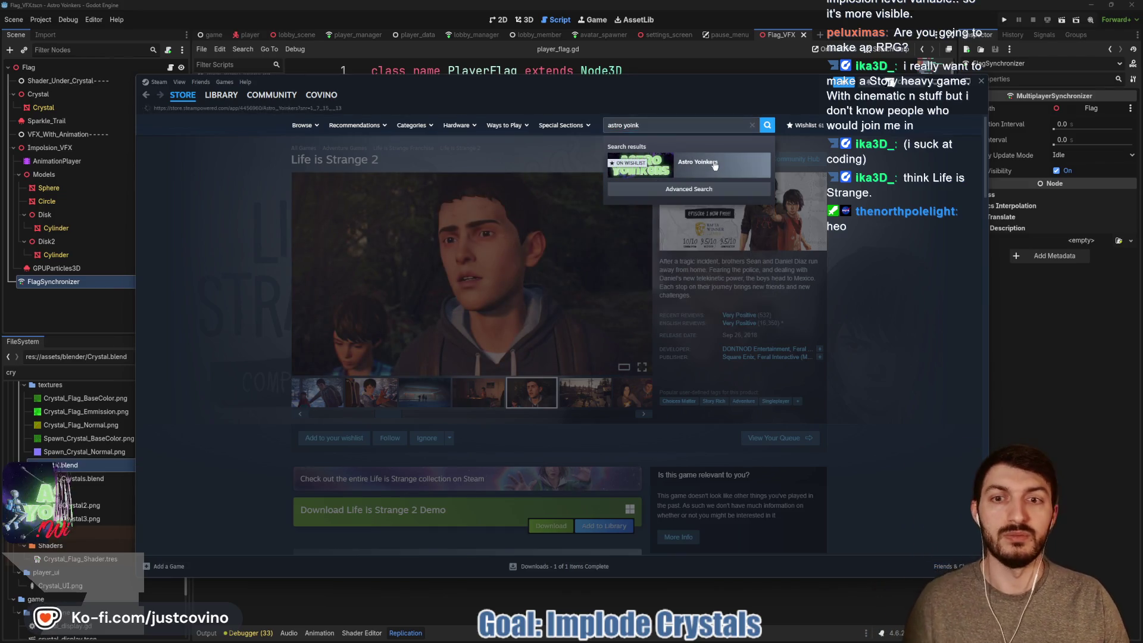
pyautogui.click(696, 166)
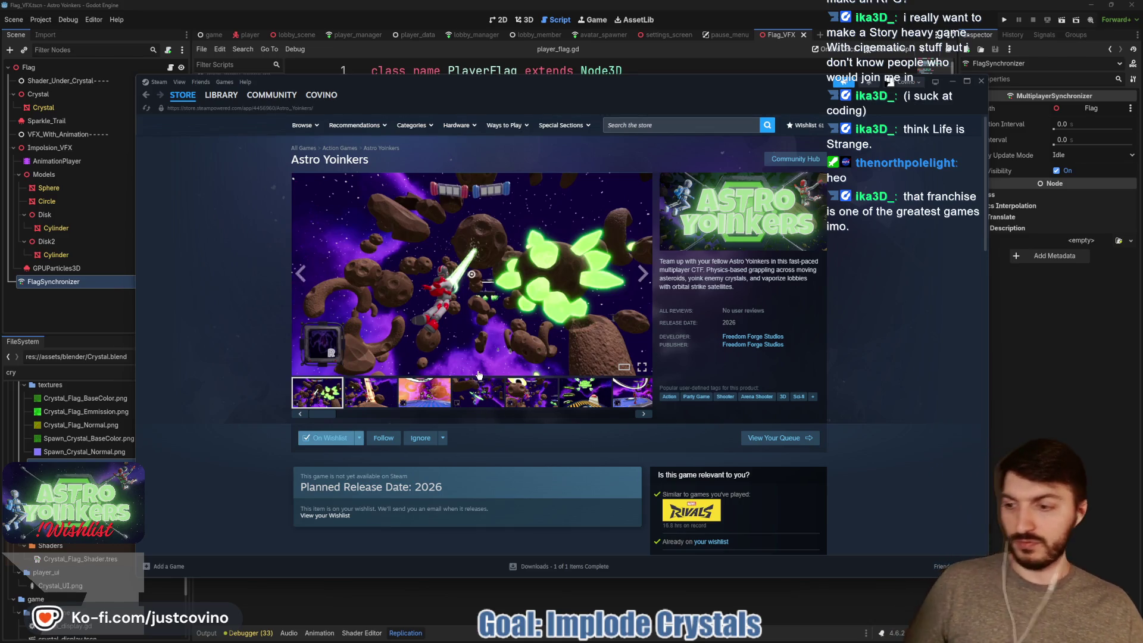
pyautogui.click(1102, 356)
# Return to player_flag.gd, glance at the Astro Yoinkers store page, then back to Godot.
pyautogui.click(660, 315)
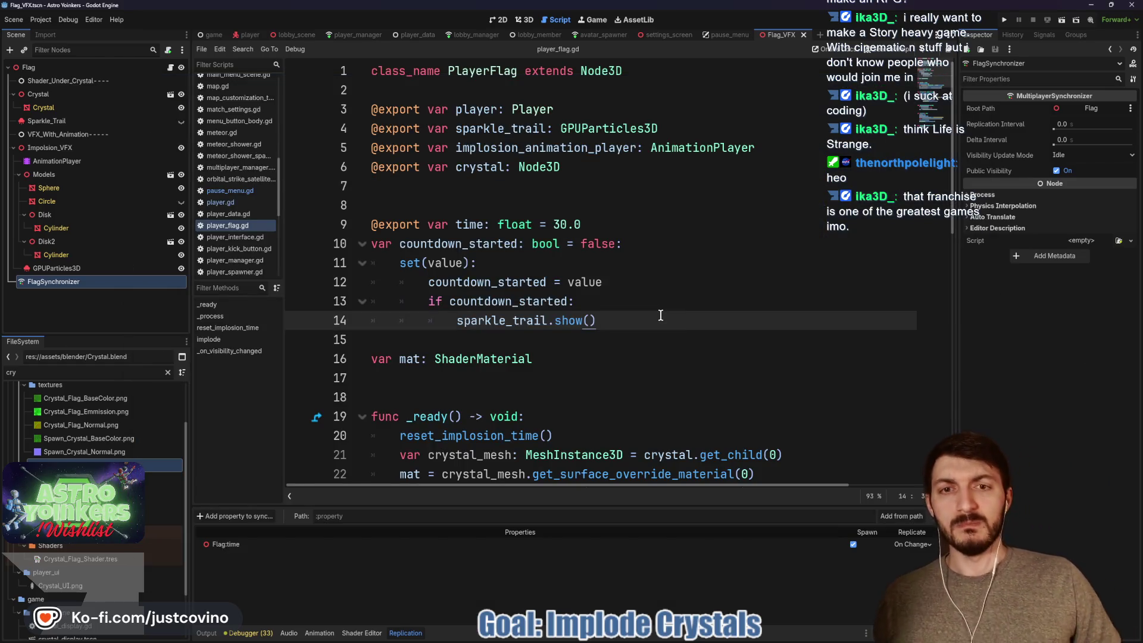
pyautogui.click(490, 189)
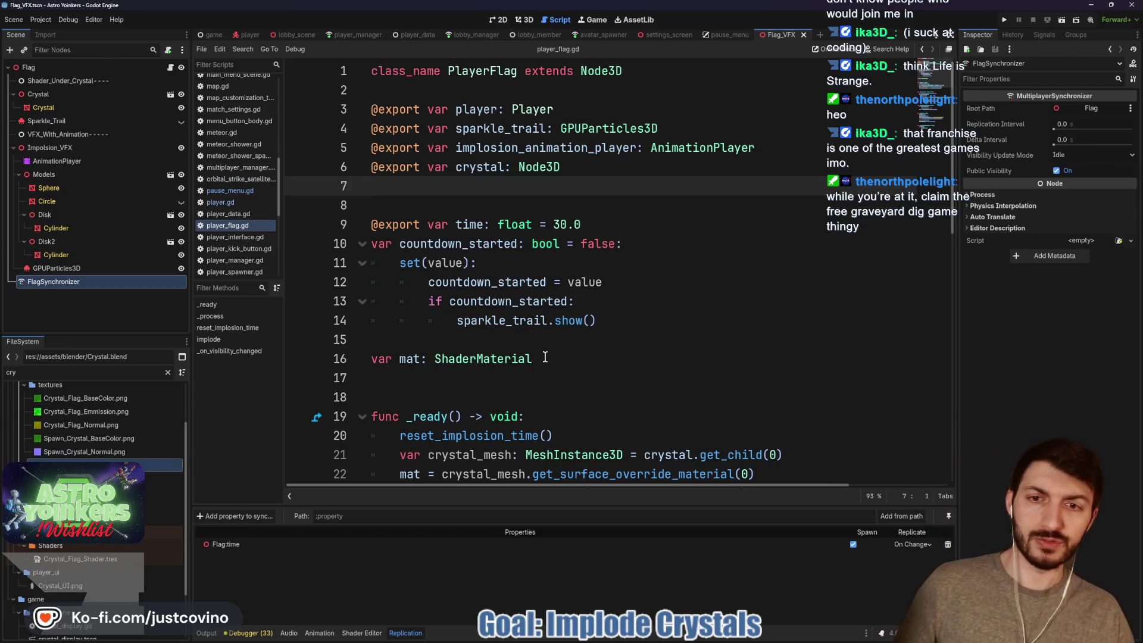
pyautogui.scroll(-1, 545, 357)
pyautogui.click(475, 336)
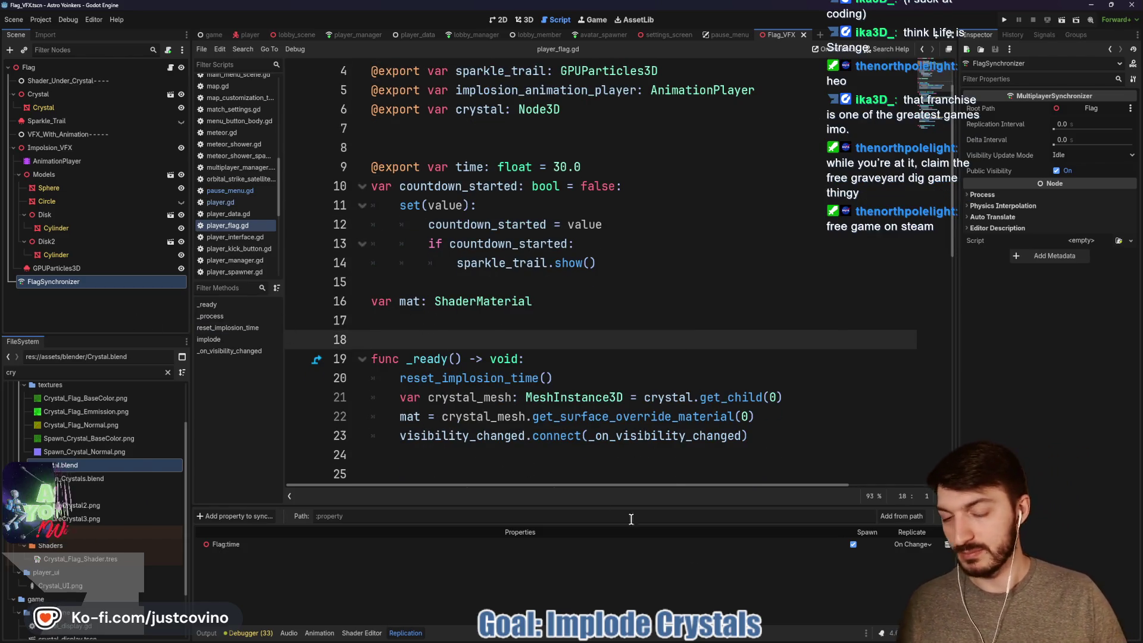
pyautogui.click(644, 637)
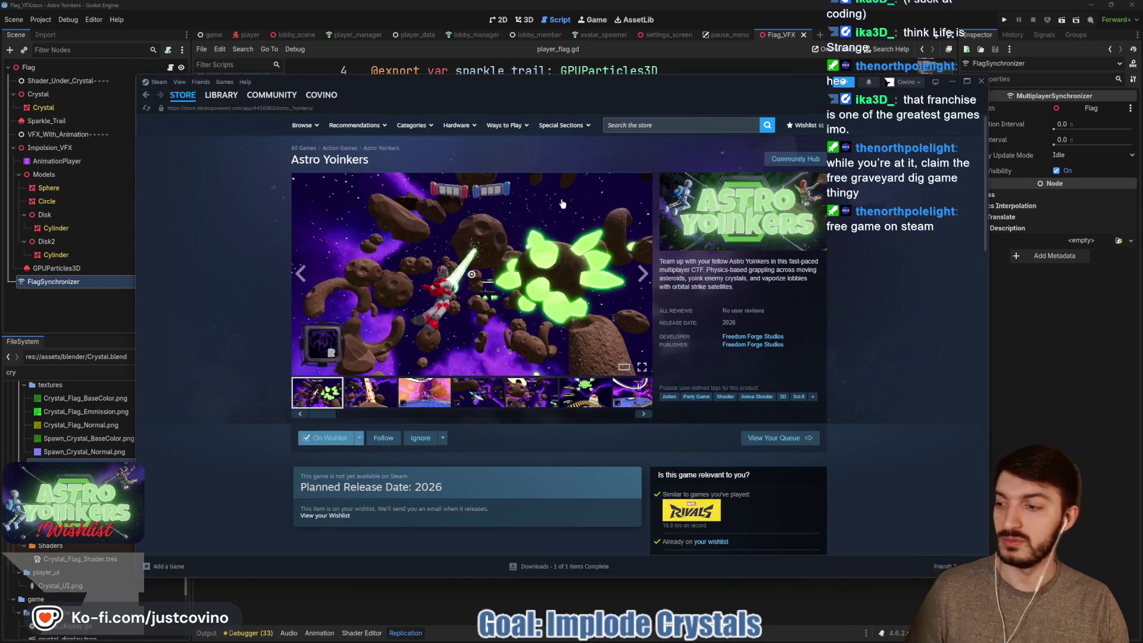
pyautogui.click(1052, 373)
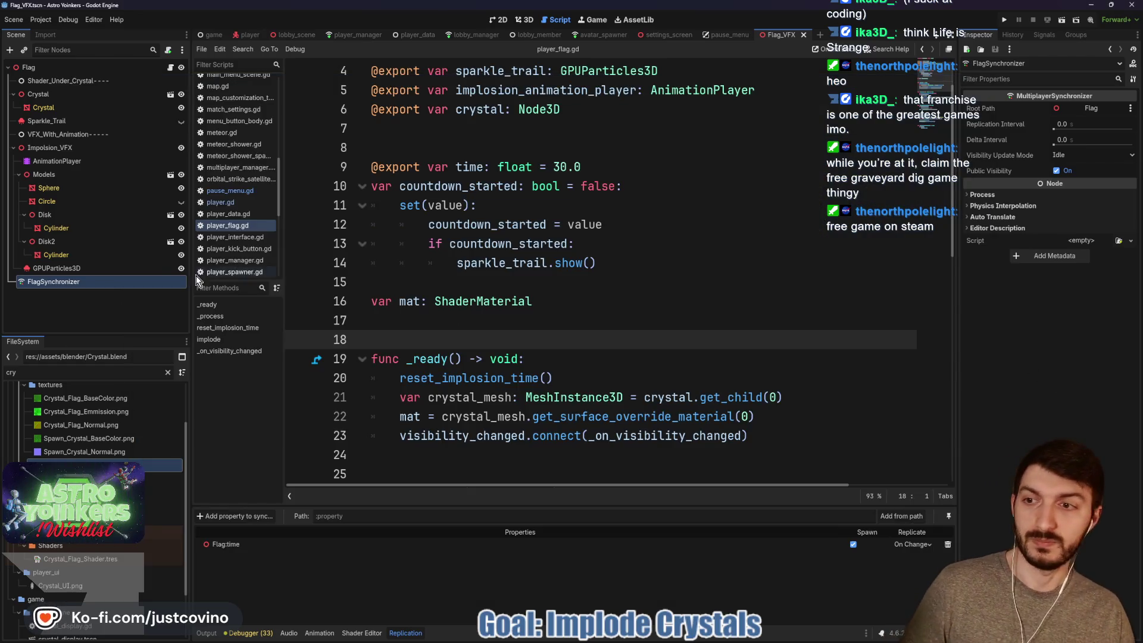
# Replicate AnimationPlayer:current_animation On Change in FlagSynchronizer and save the Flag_VFX scene.
pyautogui.click(234, 515)
pyautogui.click(538, 300)
pyautogui.click(547, 287)
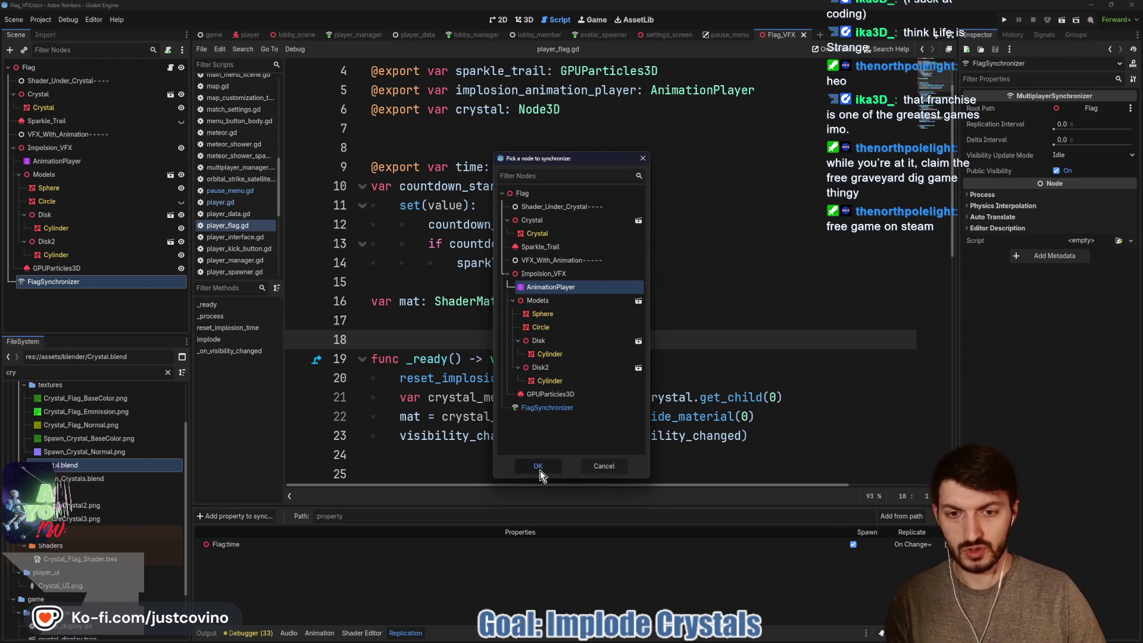
pyautogui.click(537, 465)
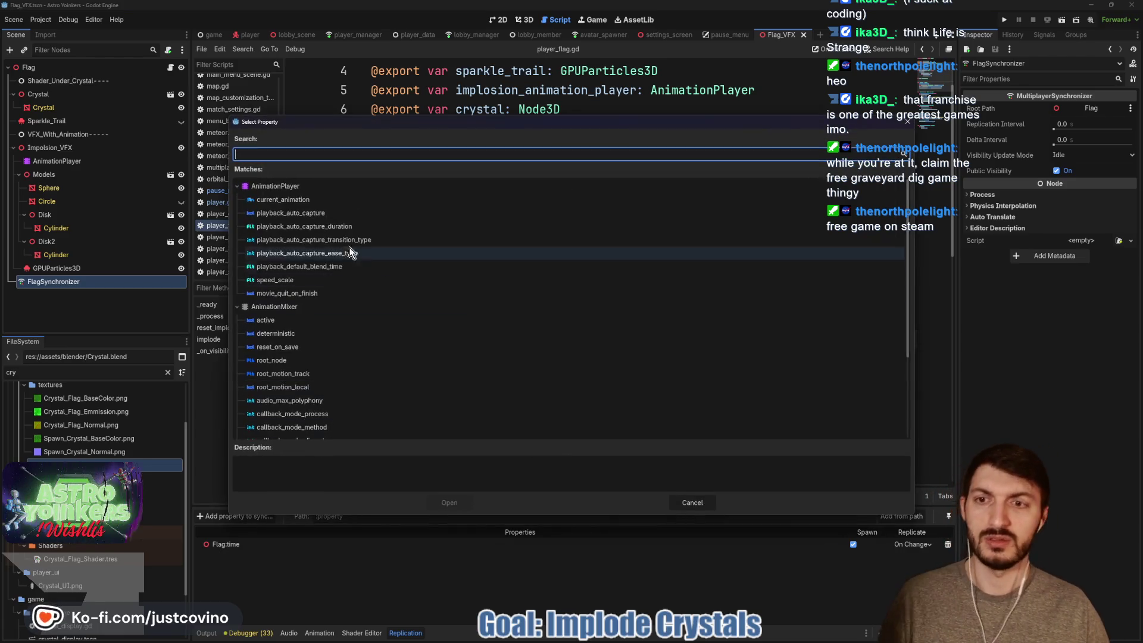
pyautogui.click(270, 200)
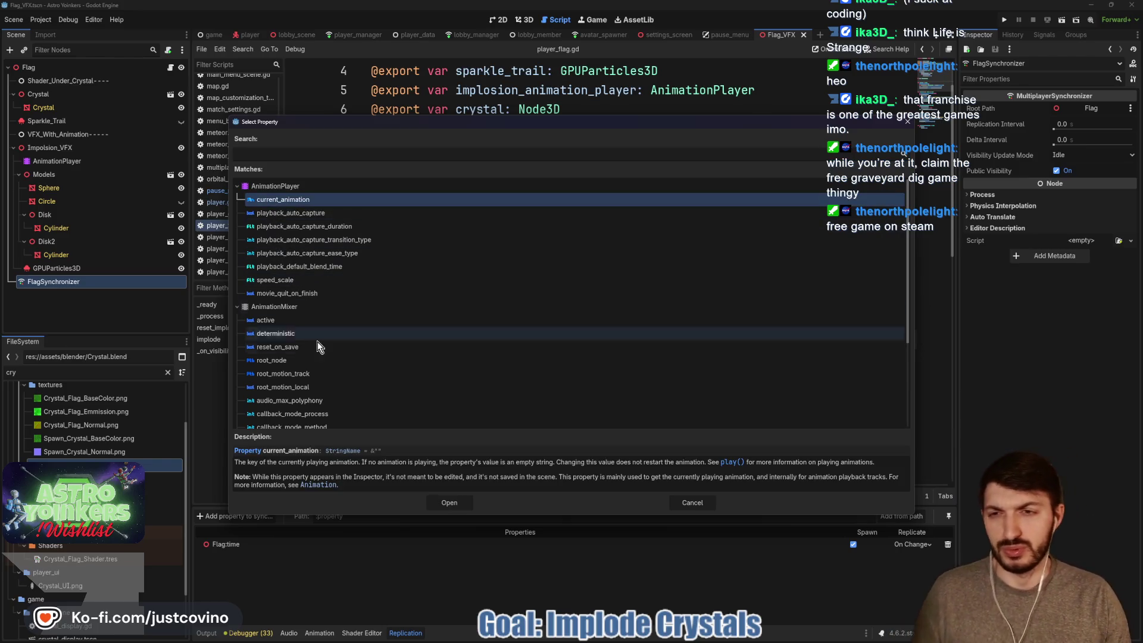
pyautogui.click(449, 502)
pyautogui.click(909, 558)
pyautogui.click(910, 582)
pyautogui.click(700, 450)
pyautogui.hotkey('ctrl', 's')
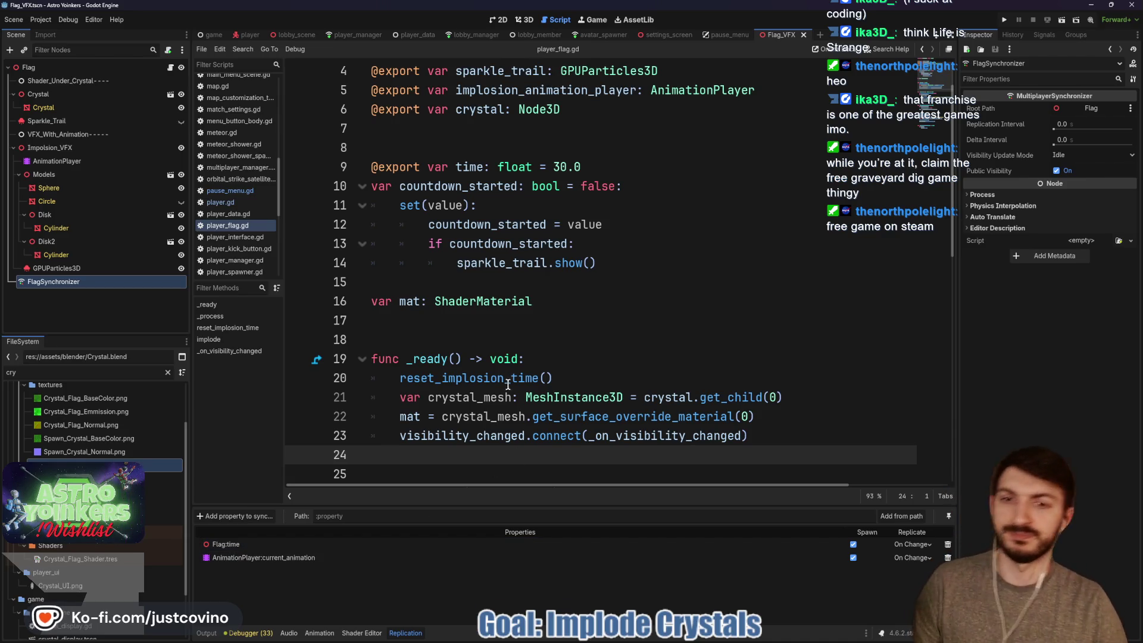
pyautogui.click(455, 338)
pyautogui.moveTo(451, 364)
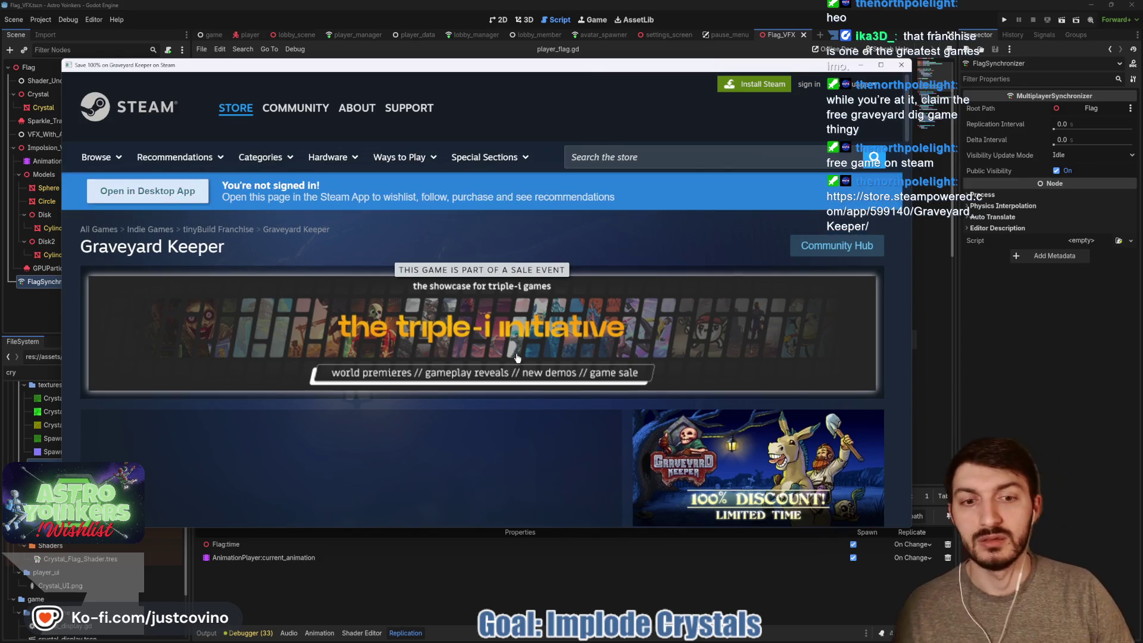
# Browse the Graveyard Keeper page's free-to-keep purchase options and help tip, then close it.
pyautogui.scroll(-3, 516, 355)
pyautogui.scroll(-2, 518, 352)
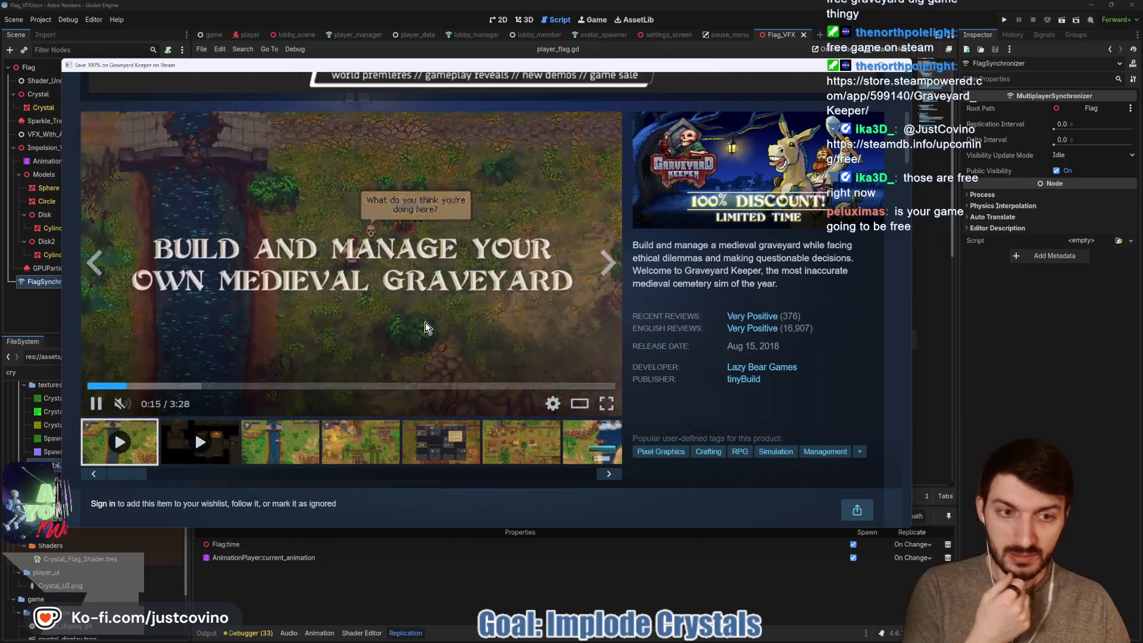
pyautogui.scroll(-5, 424, 334)
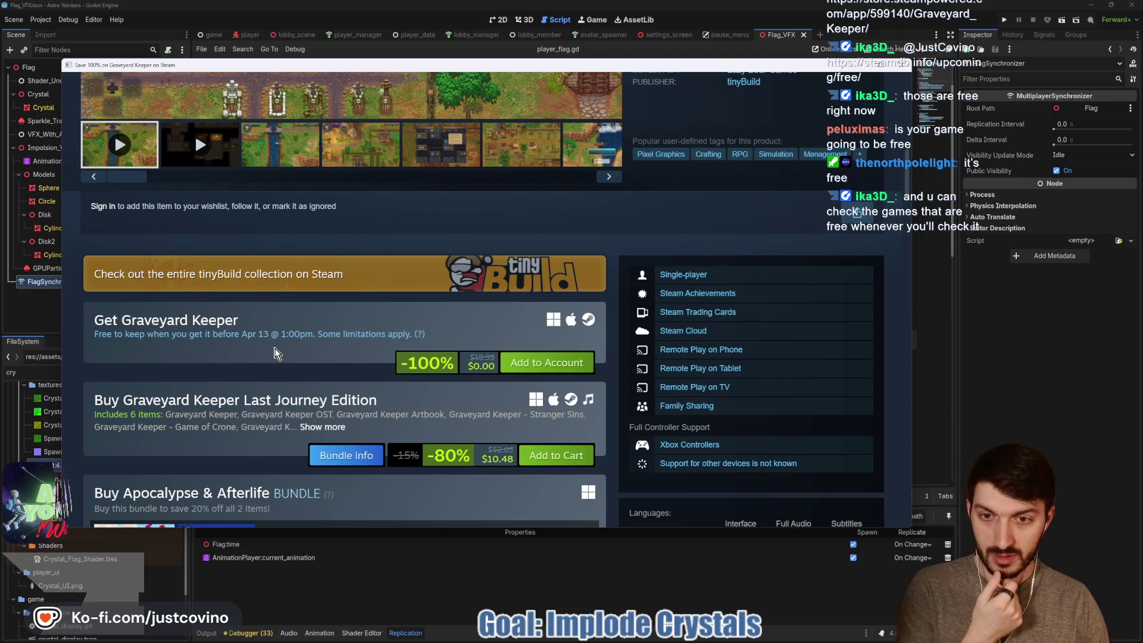
pyautogui.moveTo(421, 333)
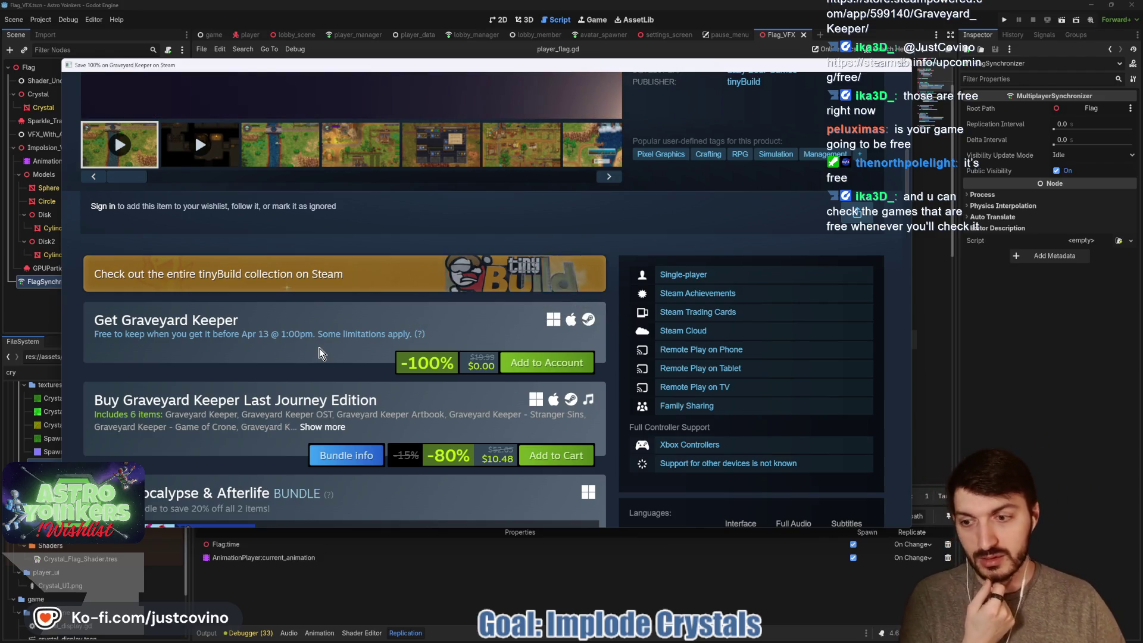
pyautogui.scroll(-4, 305, 348)
pyautogui.scroll(3, 535, 280)
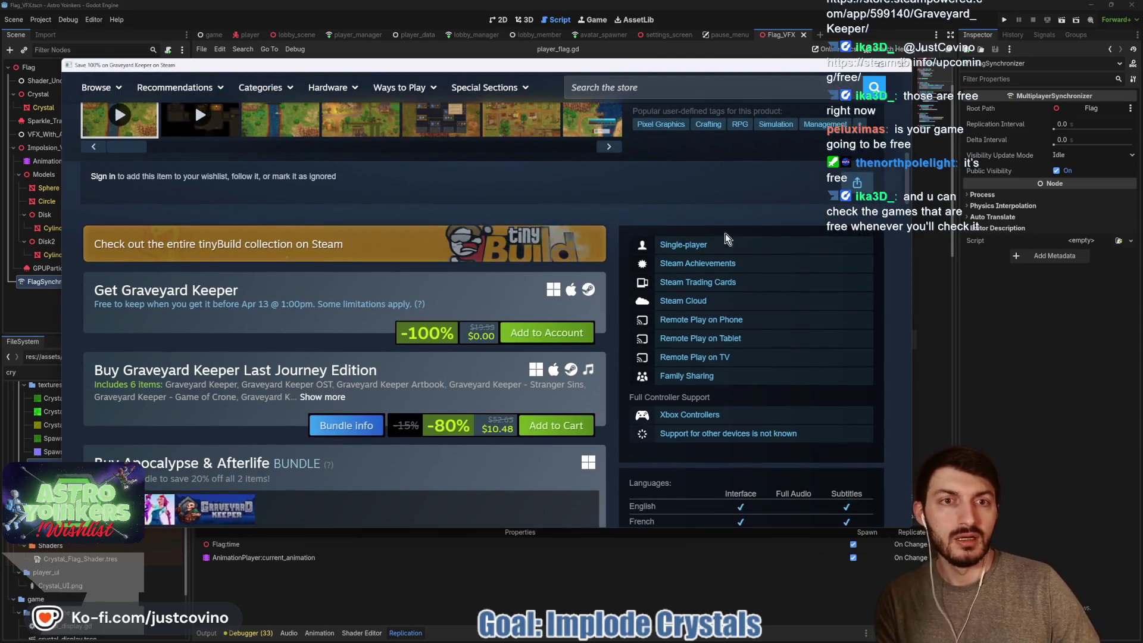
pyautogui.scroll(5, 646, 274)
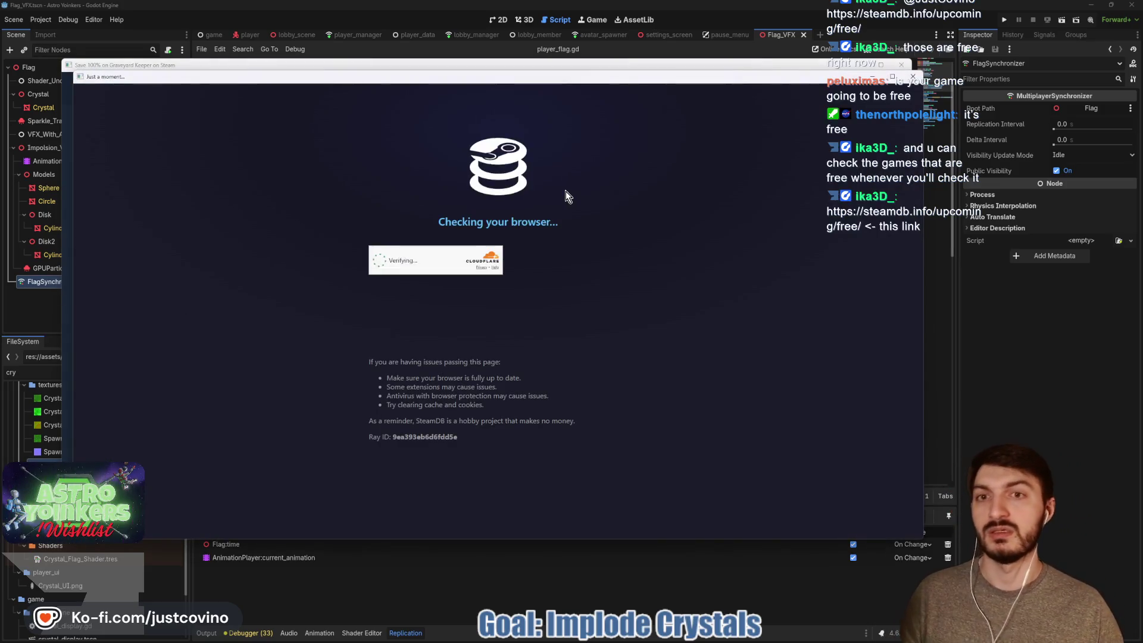
pyautogui.click(904, 65)
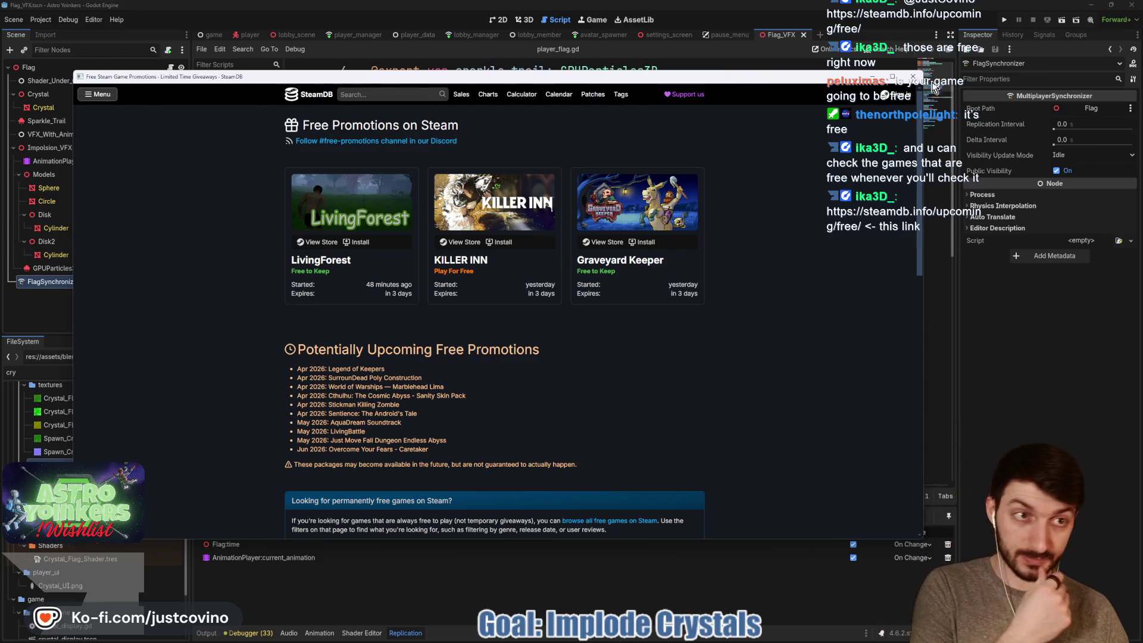
# Close SteamDB's Free Promotions page and return to the player_flag.gd script.
pyautogui.click(914, 78)
pyautogui.click(590, 281)
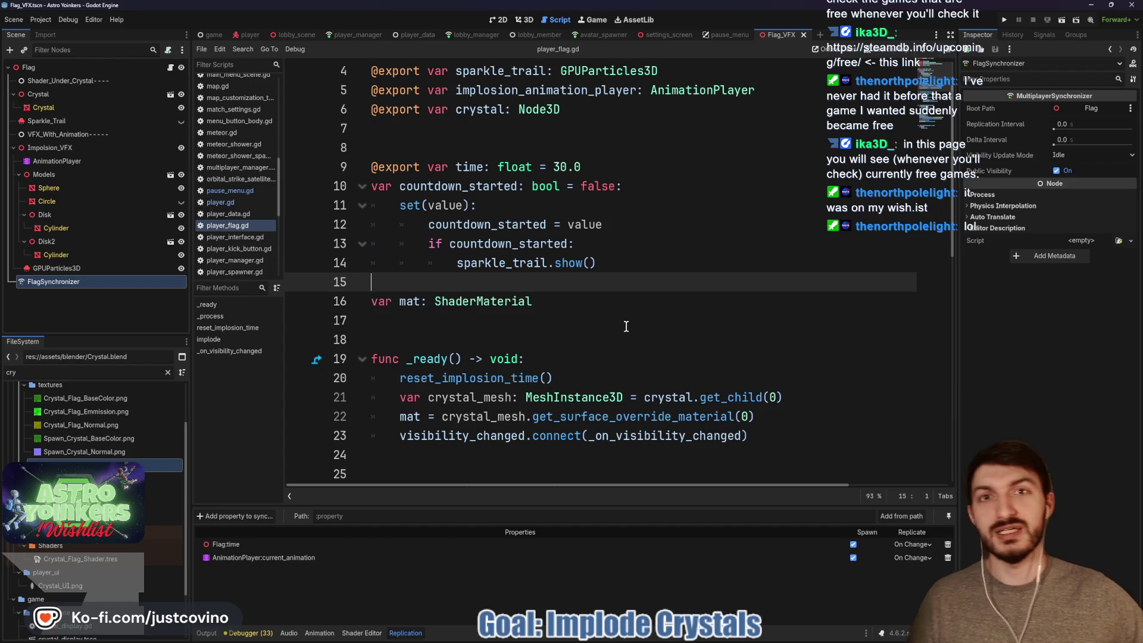
# Save the scene and run Astro Yoinkers in two debug windows.
pyautogui.click(569, 312)
pyautogui.hotkey('ctrl', 's')
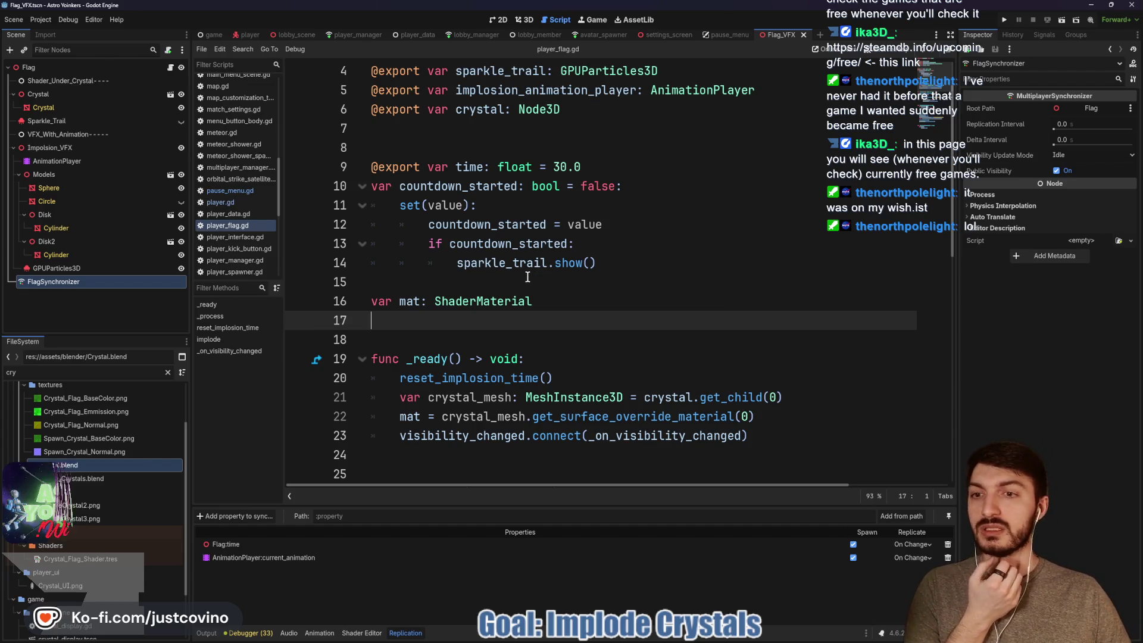
pyautogui.click(1005, 24)
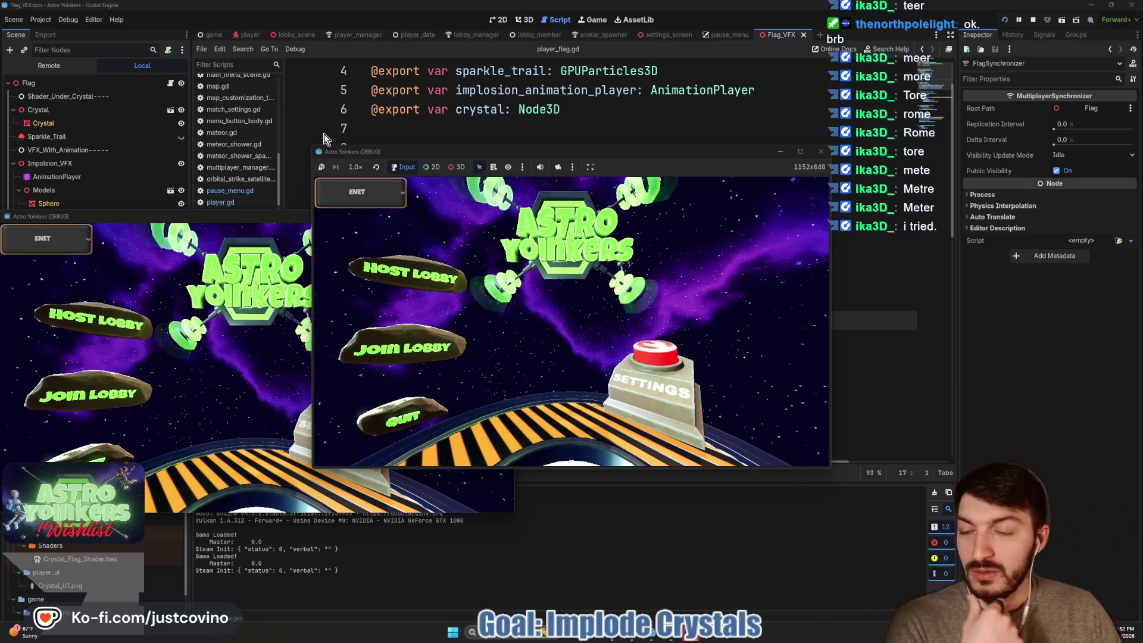
# Place the two game windows side by side, host a private lobby on the left, and join and ready up on the right.
pyautogui.moveTo(251, 215); pyautogui.dragTo(701, 197)
pyautogui.moveTo(615, 153); pyautogui.dragTo(369, 156)
pyautogui.click(152, 284)
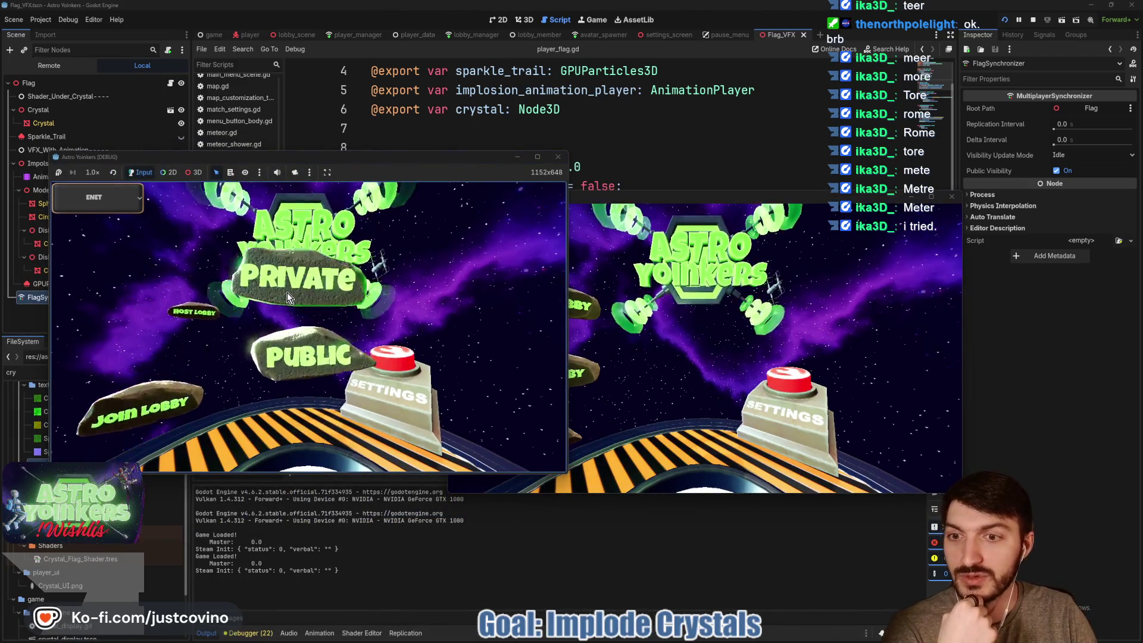
pyautogui.click(290, 290)
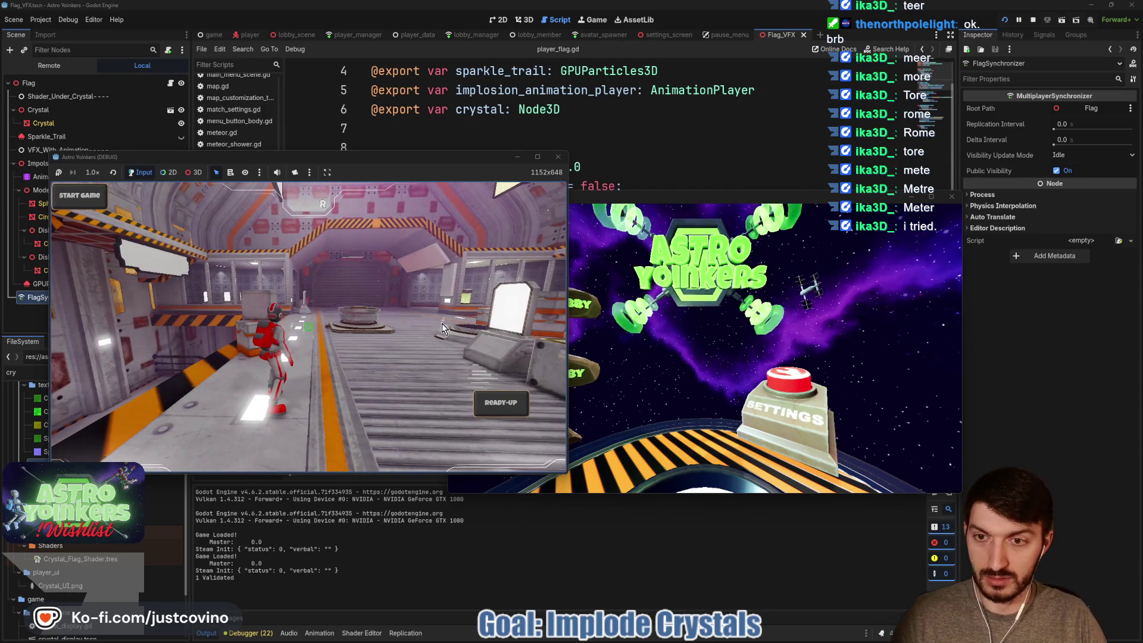
pyautogui.click(716, 329)
pyautogui.click(605, 363)
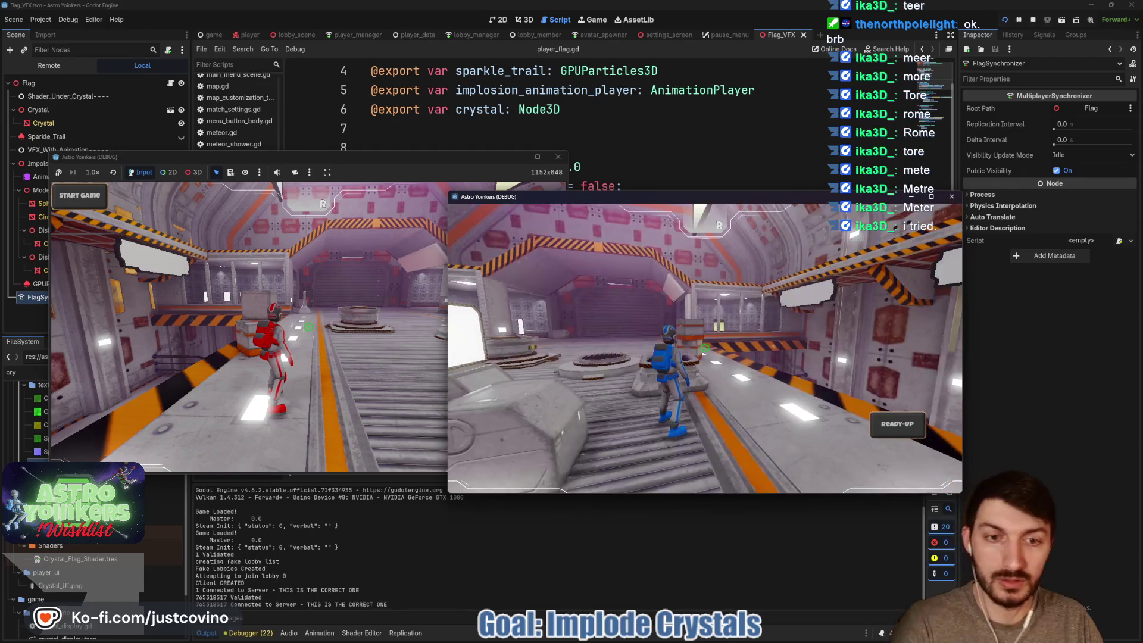
pyautogui.click(899, 434)
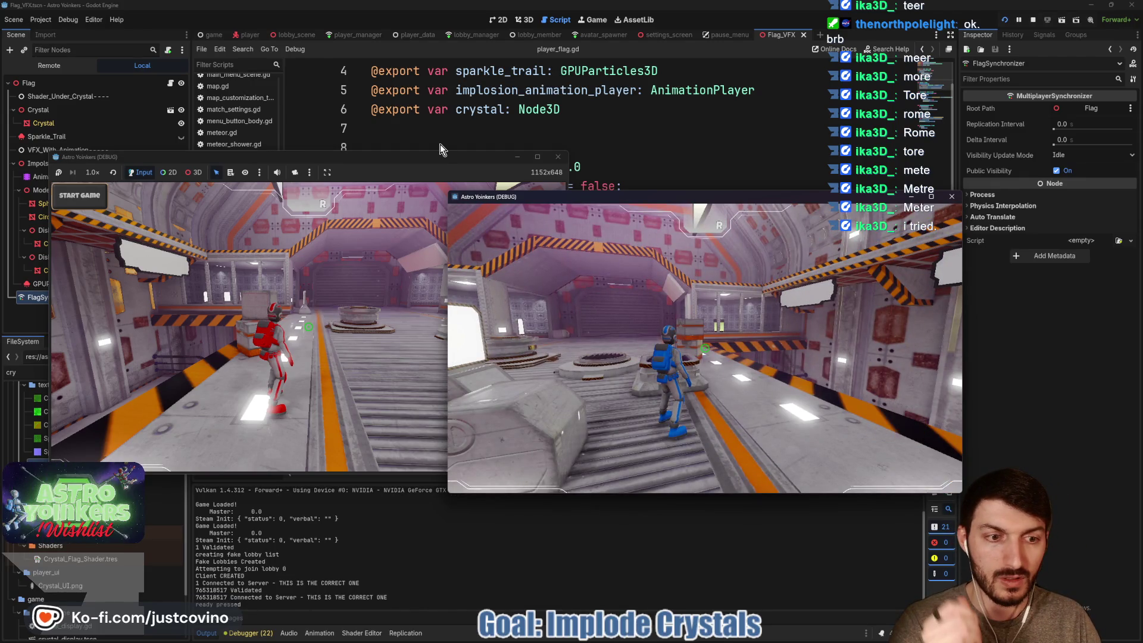
# Test the match by jumping and firing the green beam, then stop both game sessions with F8.
pyautogui.click(440, 156)
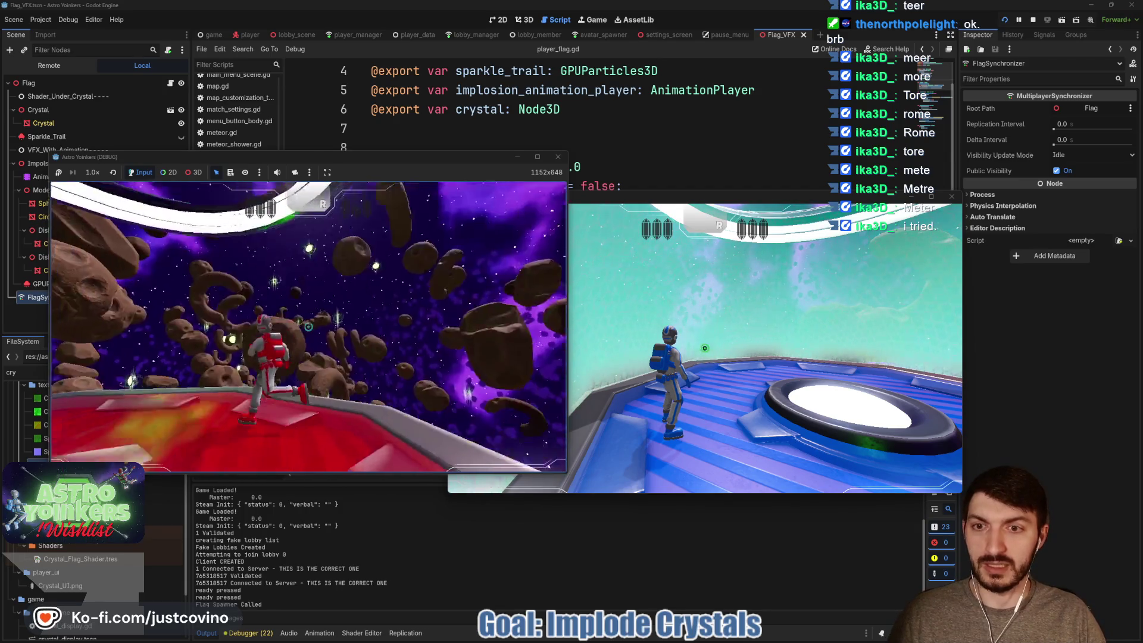
pyautogui.press('space')
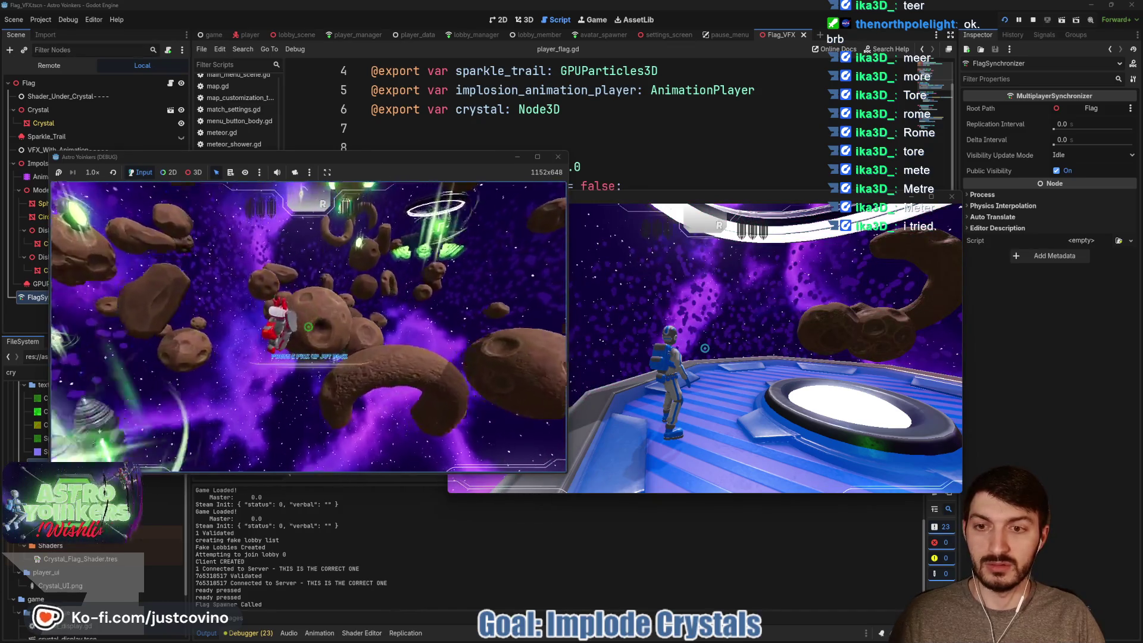
pyautogui.press('e')
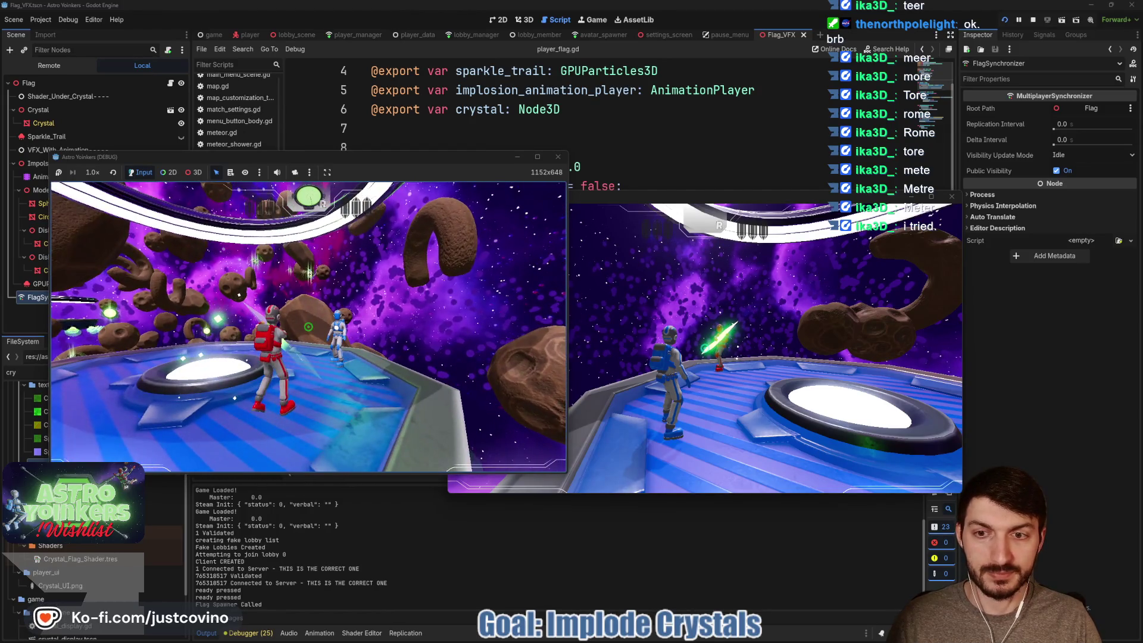
pyautogui.click(765, 326)
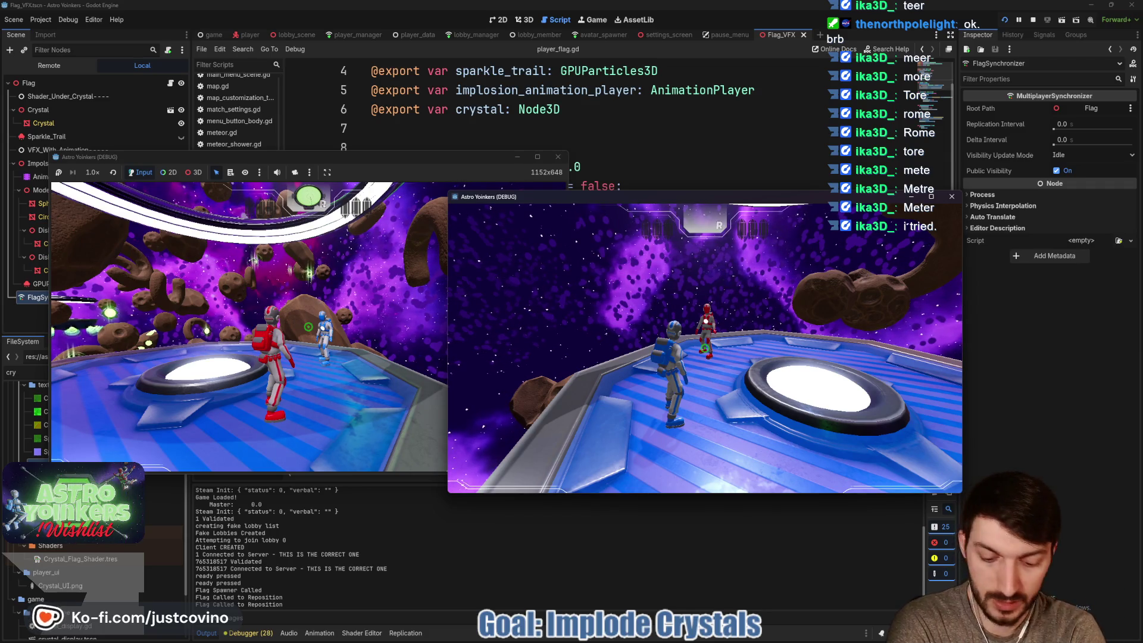
pyautogui.press('F8')
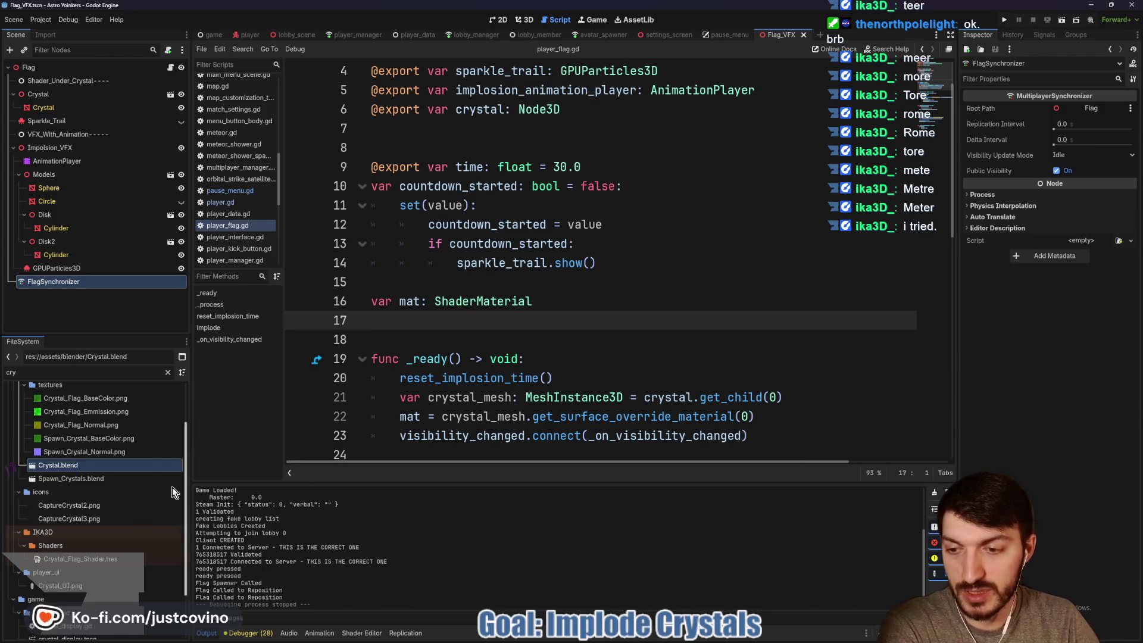
pyautogui.click(62, 272)
pyautogui.click(59, 282)
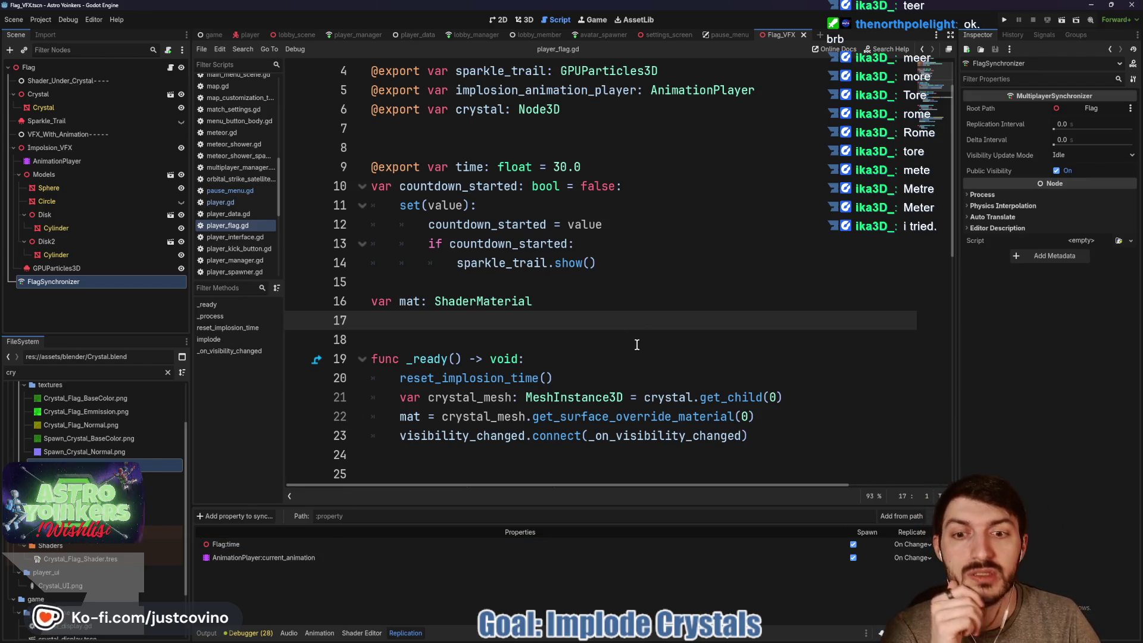
pyautogui.scroll(1, 606, 331)
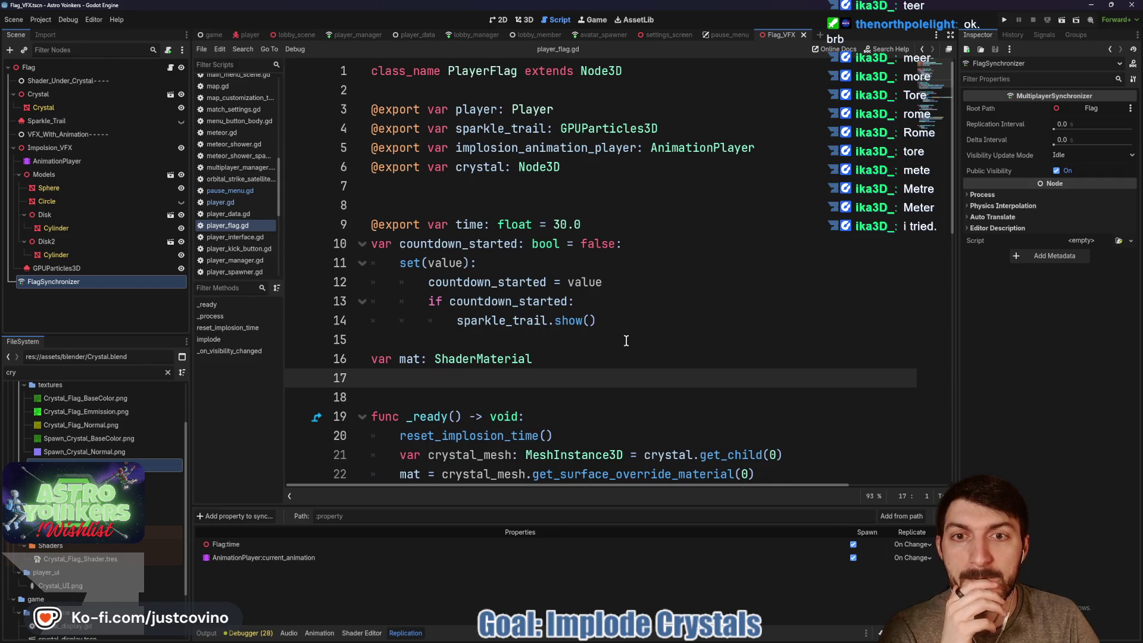
pyautogui.scroll(-3, 626, 340)
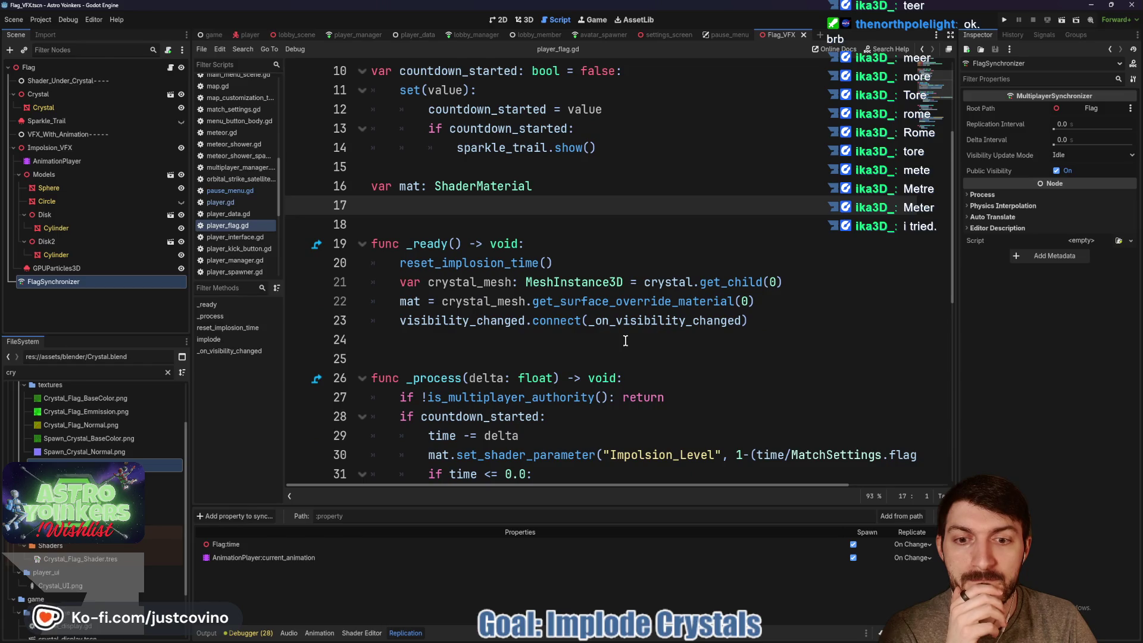
pyautogui.scroll(-2, 626, 340)
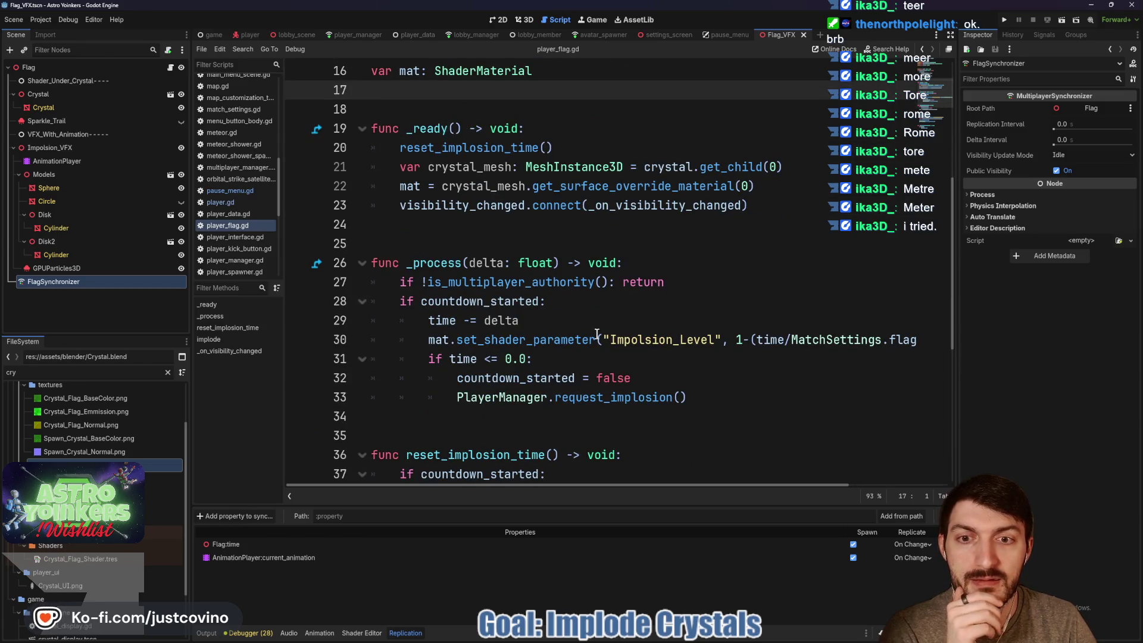
pyautogui.doubleClick(487, 283)
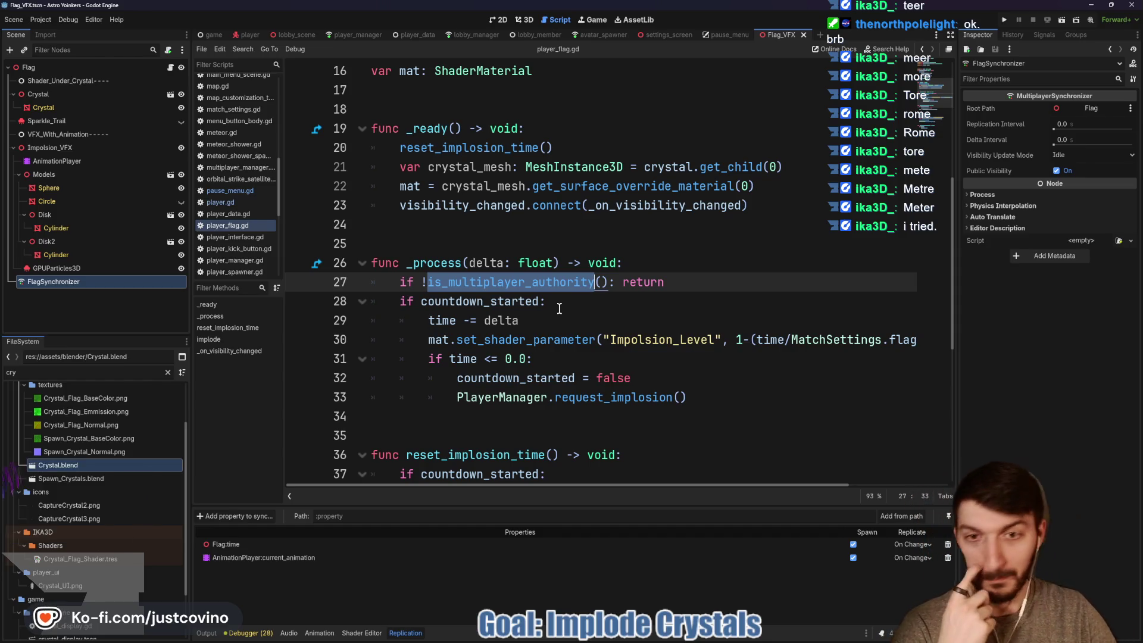
pyautogui.click(568, 301)
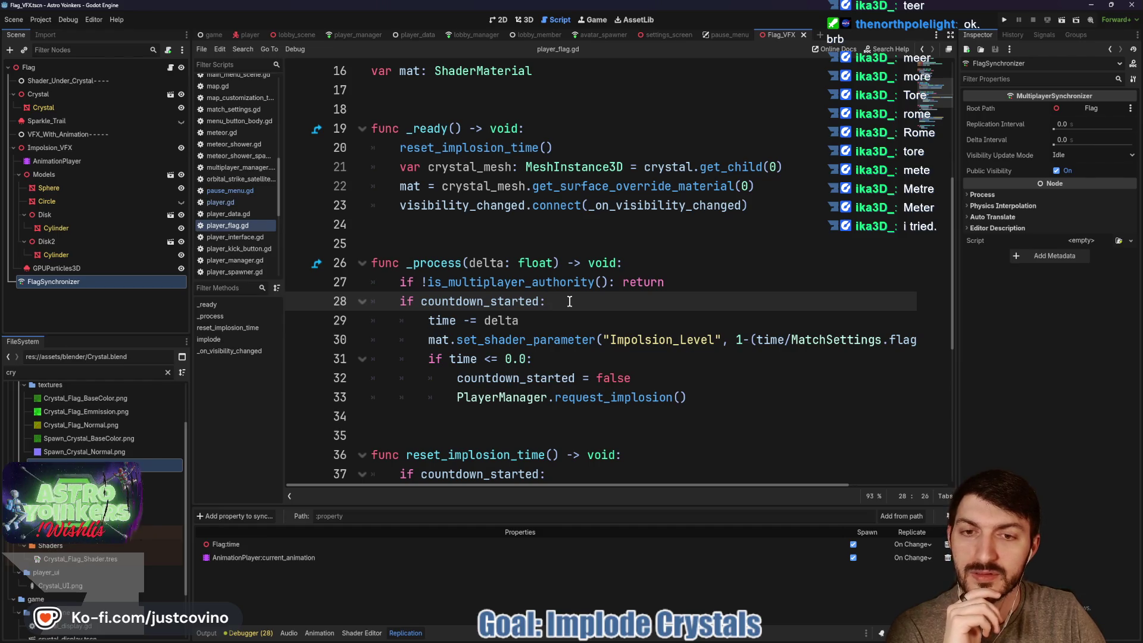
# Comment out the authority early return on line 27 of _process and save the script.
pyautogui.click(392, 282)
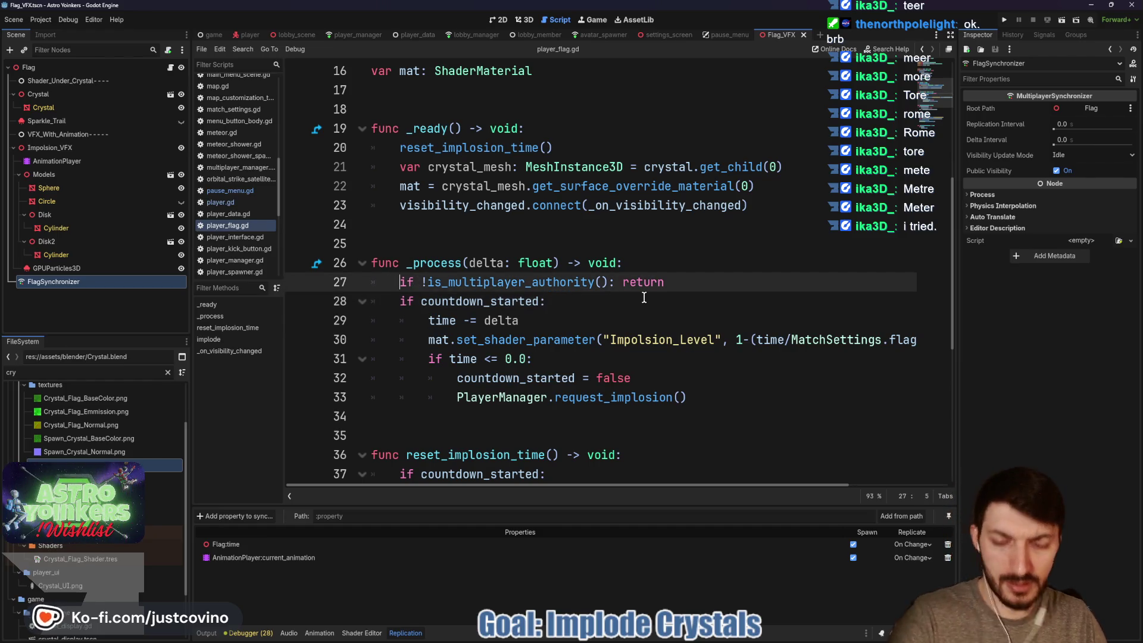
pyautogui.hotkey('ctrl', 'k')
pyautogui.click(643, 300)
pyautogui.hotkey('ctrl', 's')
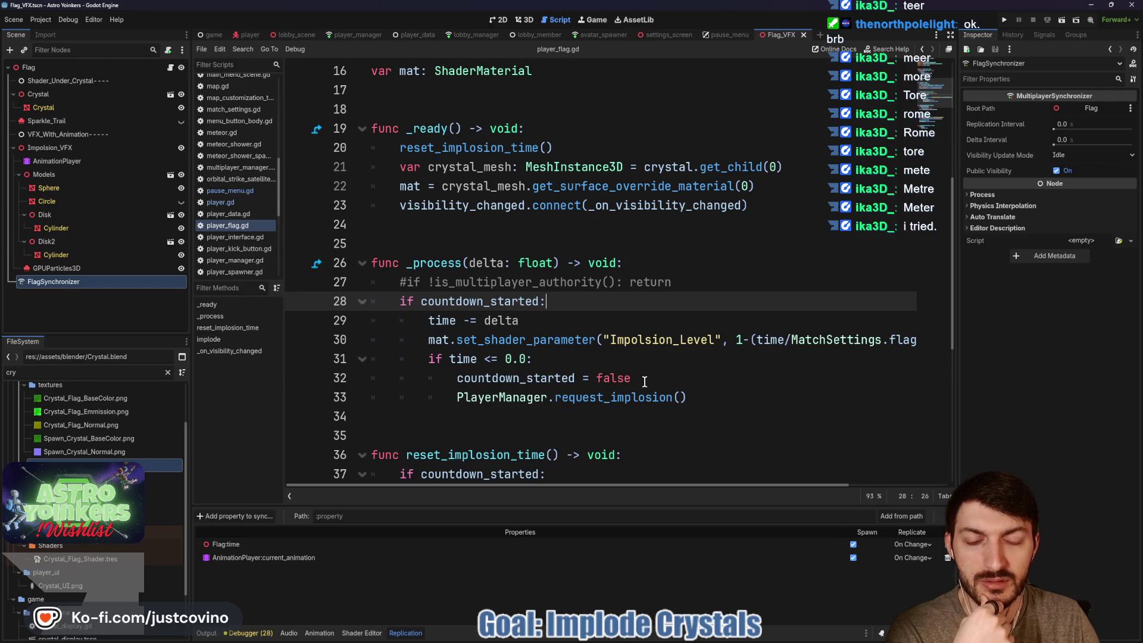
# Wrap request_implosion in an 'if is_multiplayer_authority():' check, save, and run the project.
pyautogui.click(645, 381)
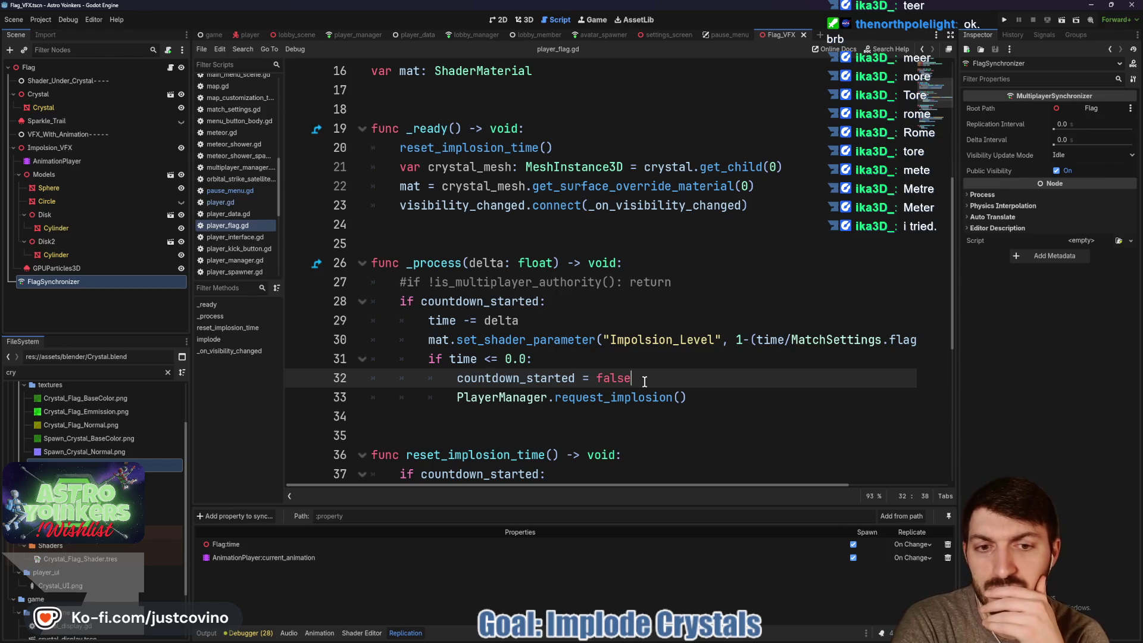
pyautogui.press('Return')
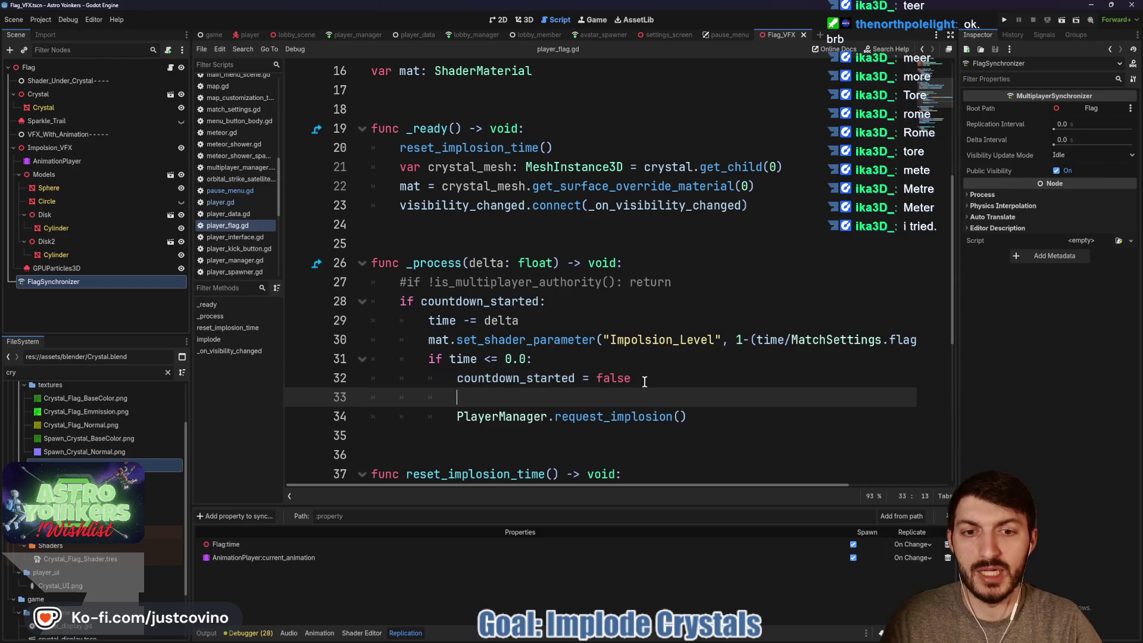
pyautogui.write('if is_mult')
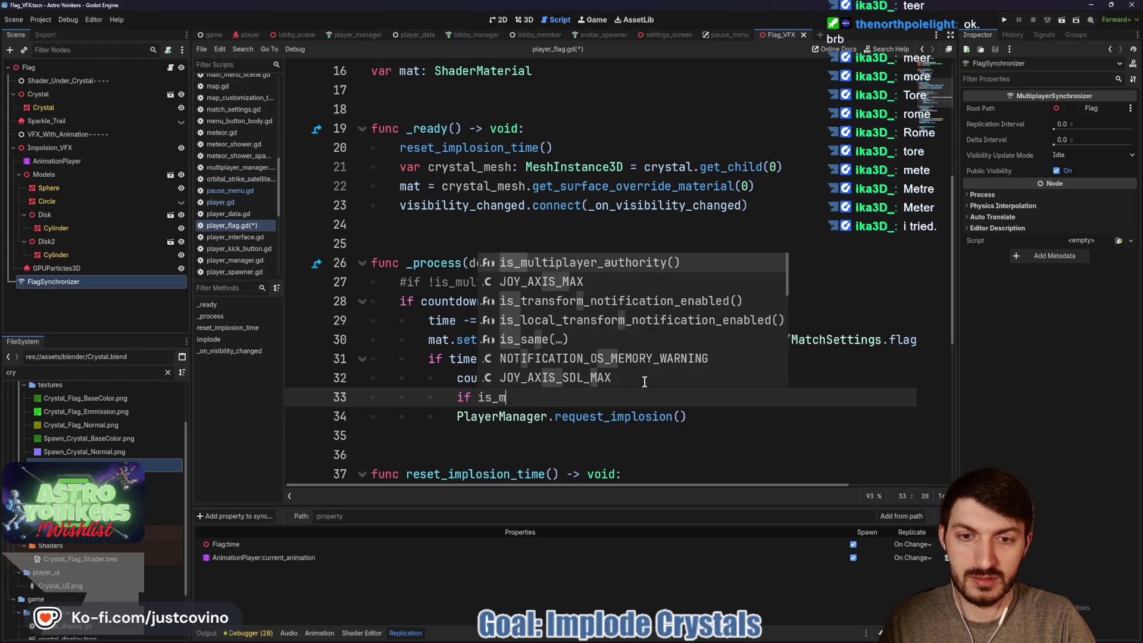
pyautogui.press('Return')
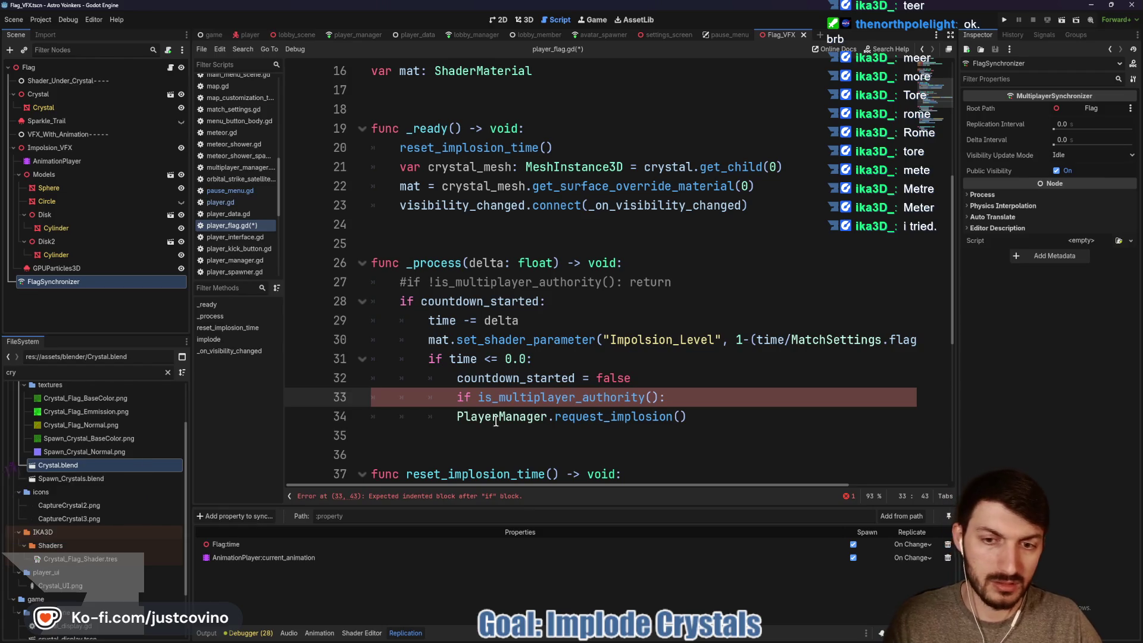
pyautogui.press('Down')
pyautogui.press('Home')
pyautogui.press('Tab')
pyautogui.press('Up')
pyautogui.hotkey('ctrl', 's')
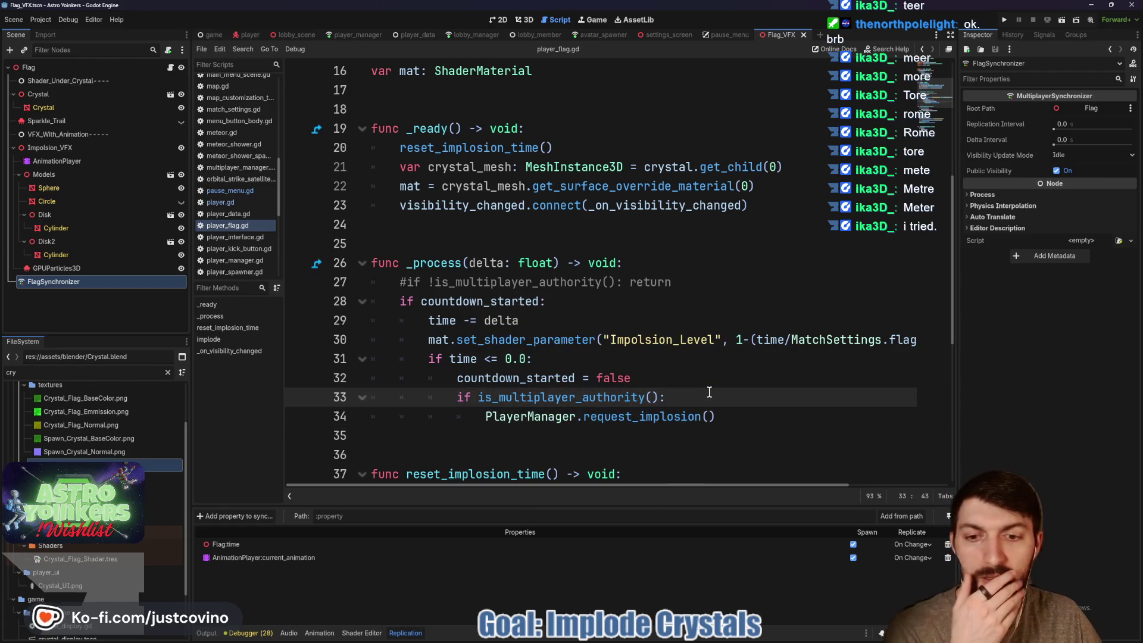
pyautogui.click(1005, 23)
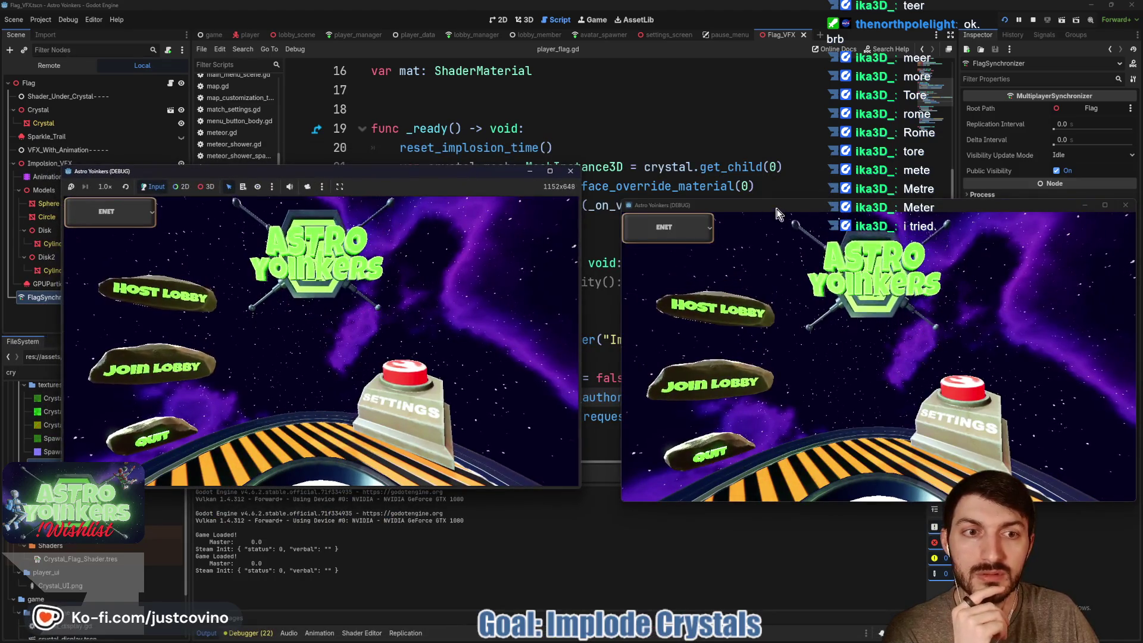
# Place the game windows side by side and host a lobby in the first one.
pyautogui.moveTo(775, 207); pyautogui.dragTo(740, 183)
pyautogui.click(137, 295)
pyautogui.click(321, 355)
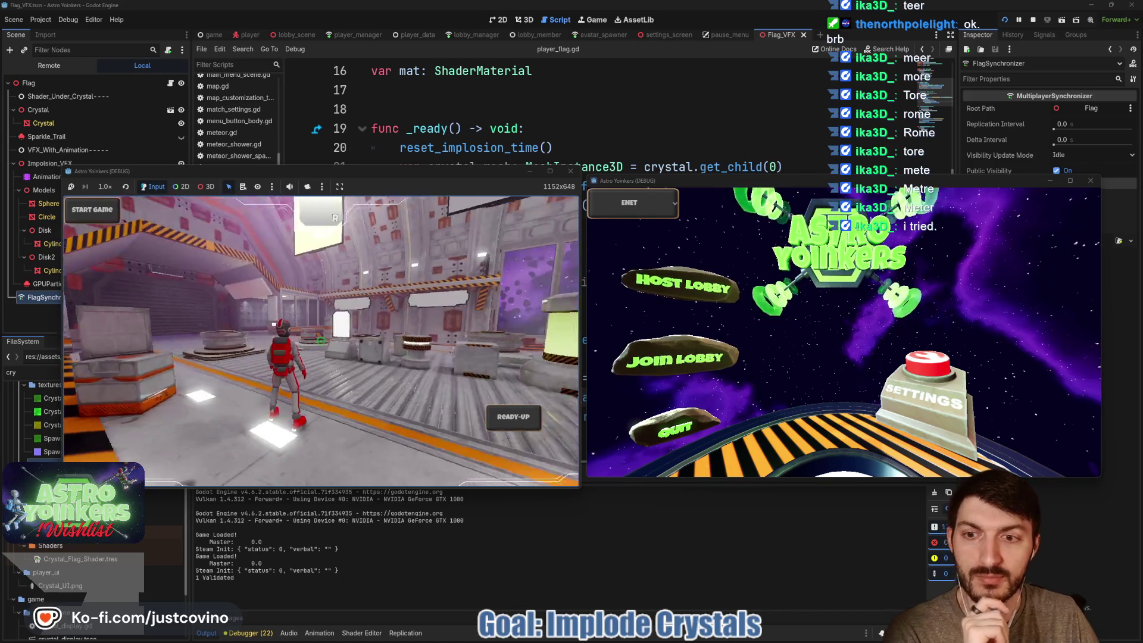
# Join the first listed lobby from the second window, then ready up both players.
pyautogui.click(671, 357)
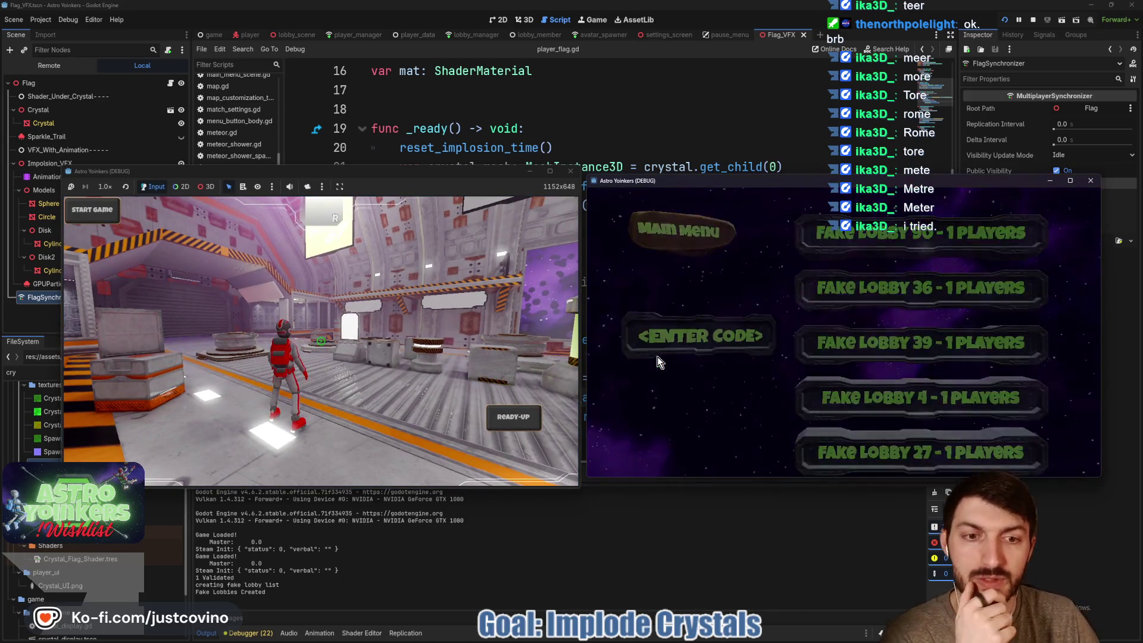
pyautogui.click(852, 238)
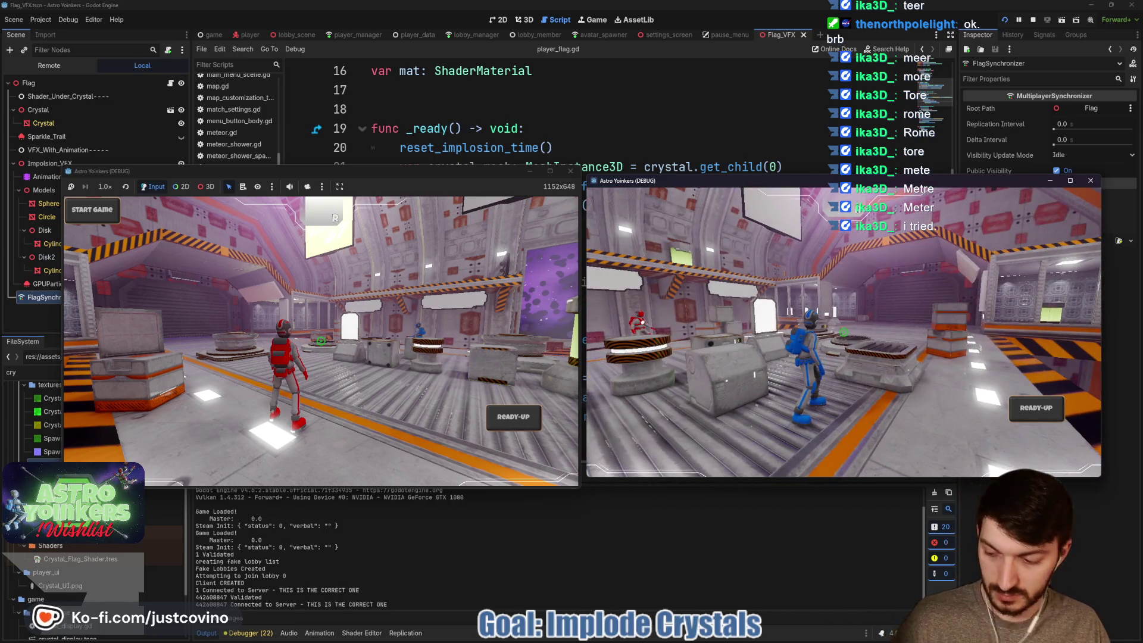
pyautogui.click(1036, 409)
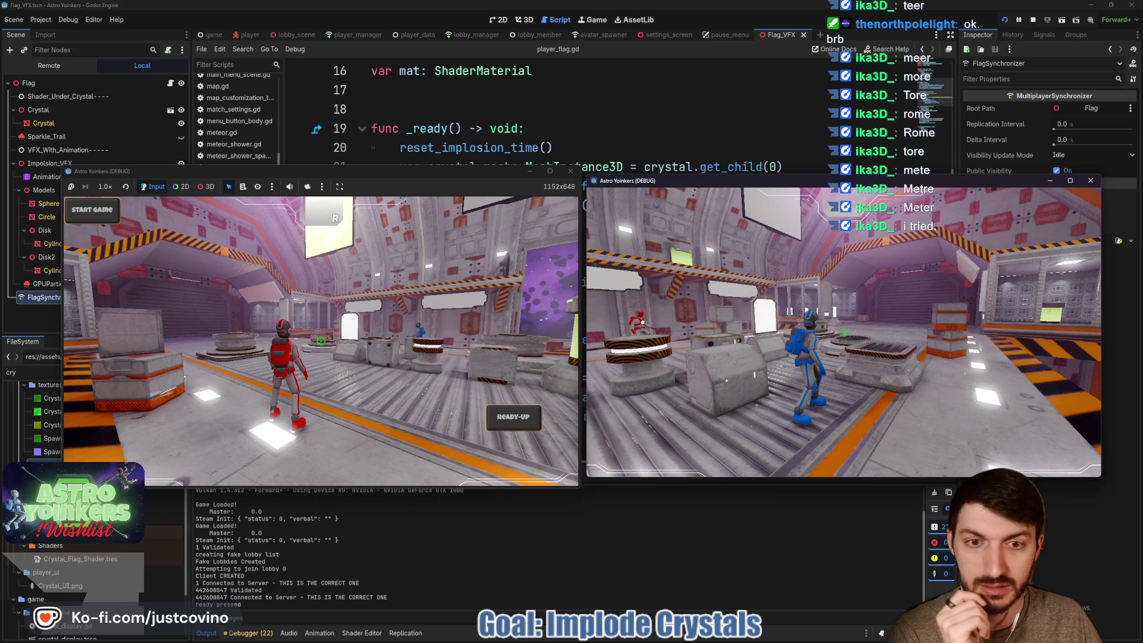
pyautogui.click(430, 189)
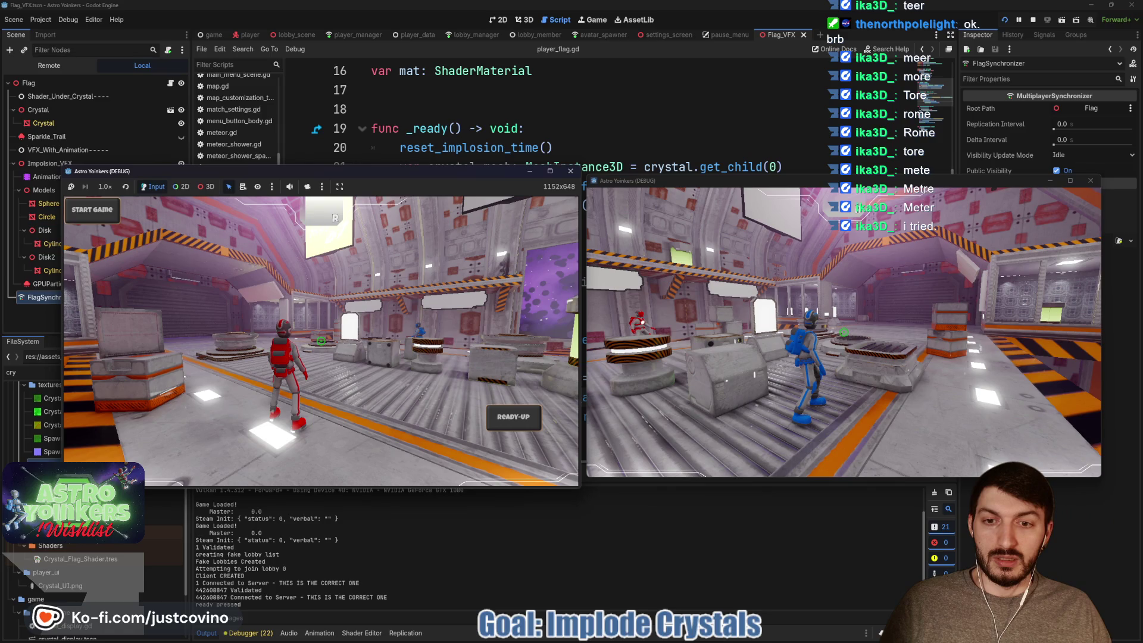
pyautogui.click(513, 417)
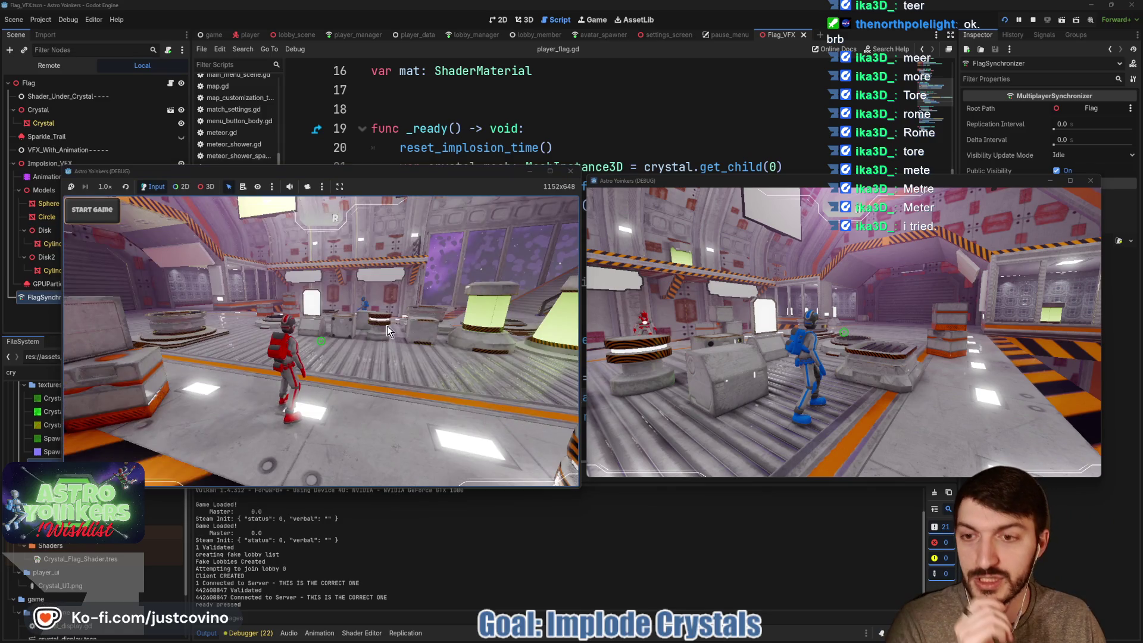
# Start the match, walk the red player toward blue with W, then stop the game with F8.
pyautogui.click(92, 216)
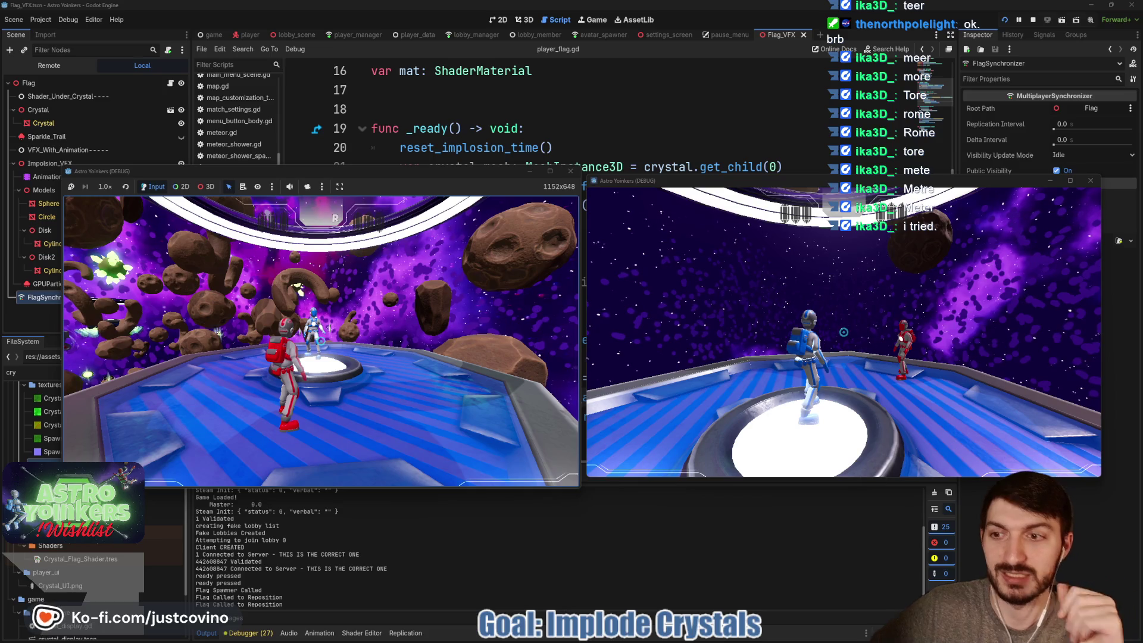
pyautogui.press('w')
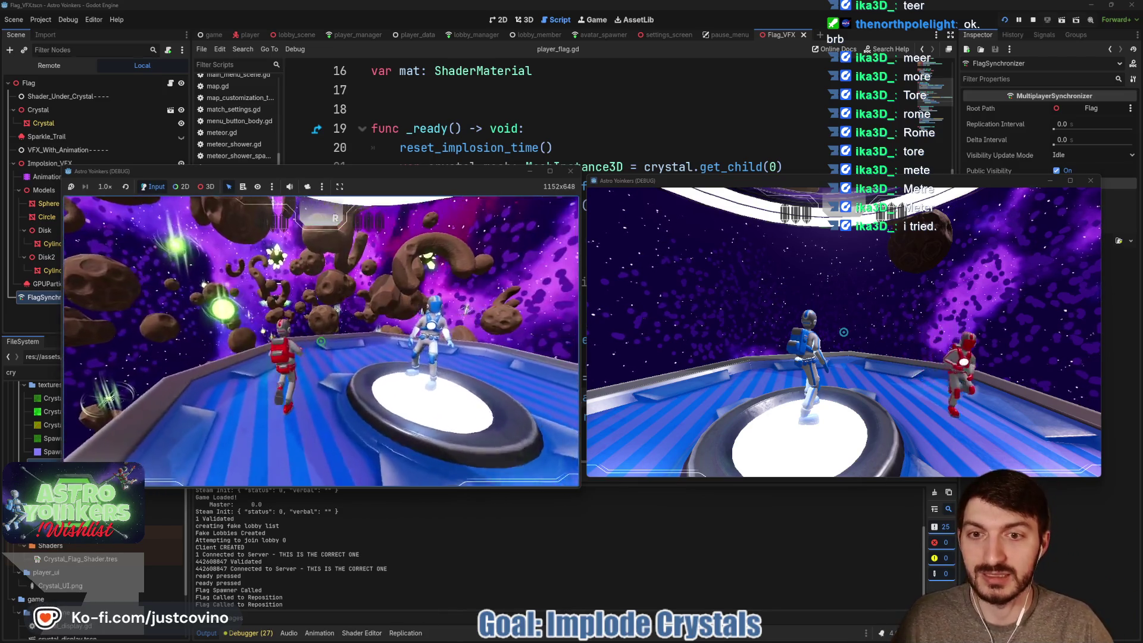
pyautogui.press('w')
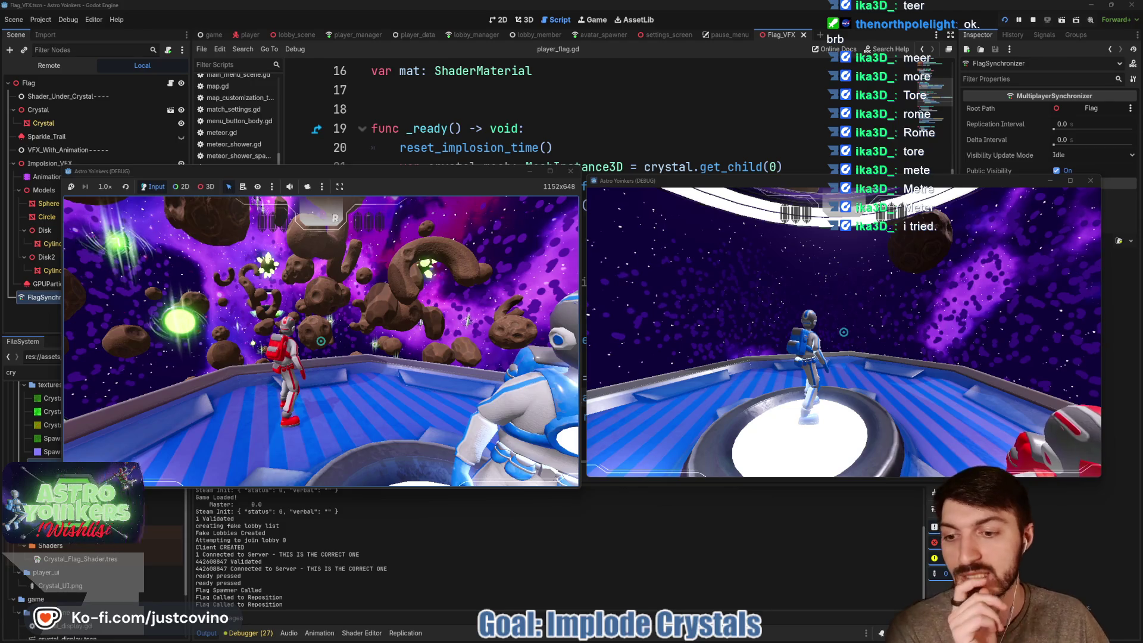
pyautogui.press('w')
pyautogui.press('w')
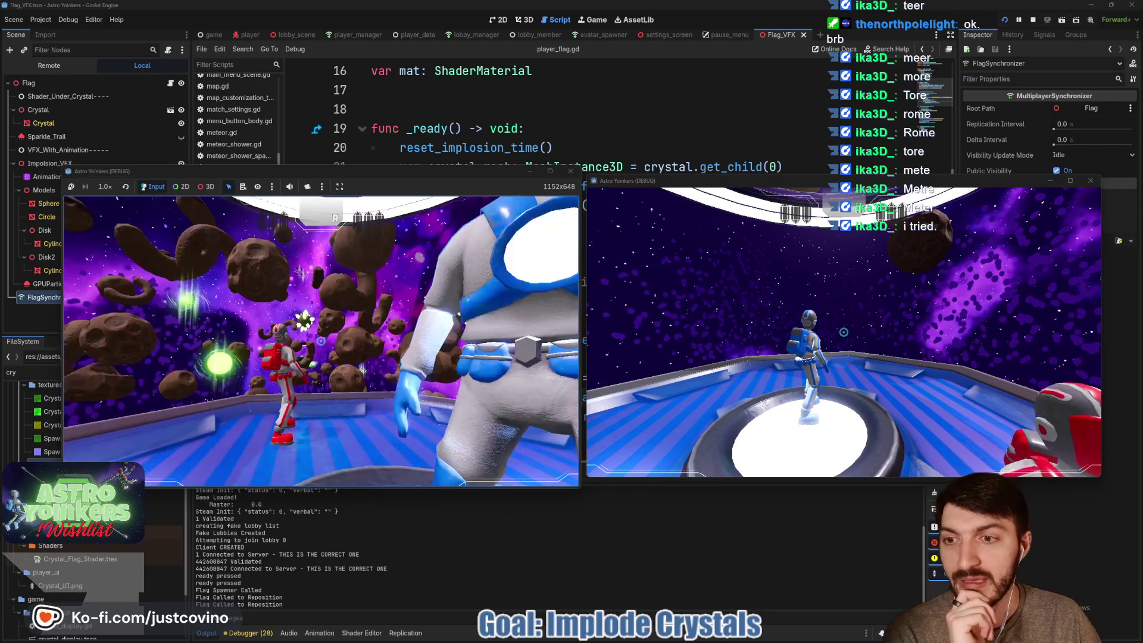
pyautogui.press('w')
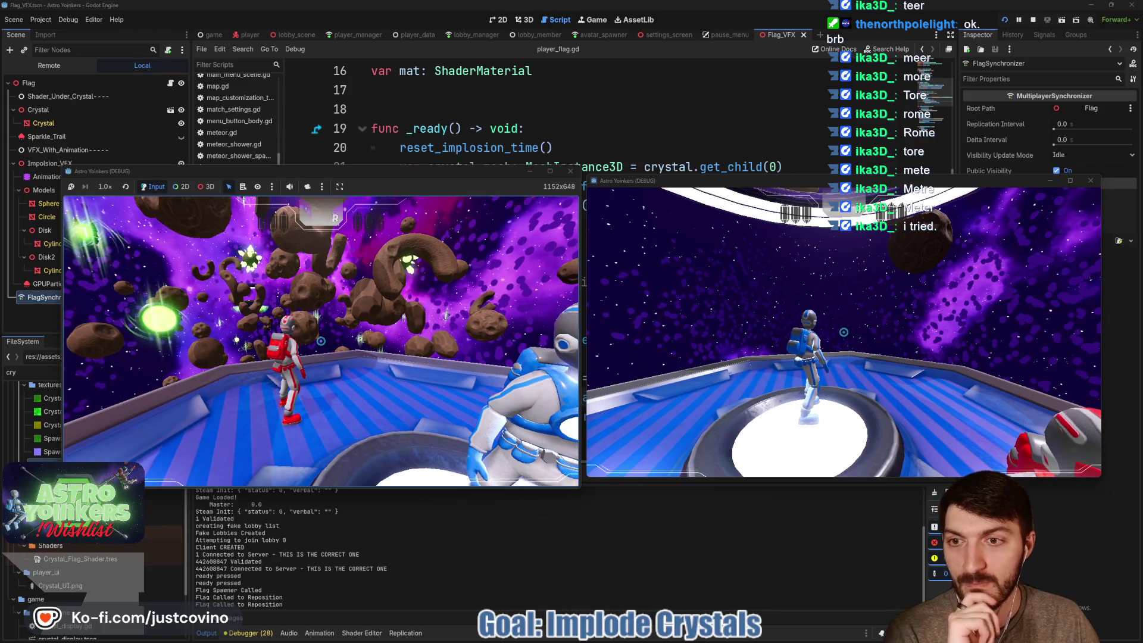
pyautogui.press('F8')
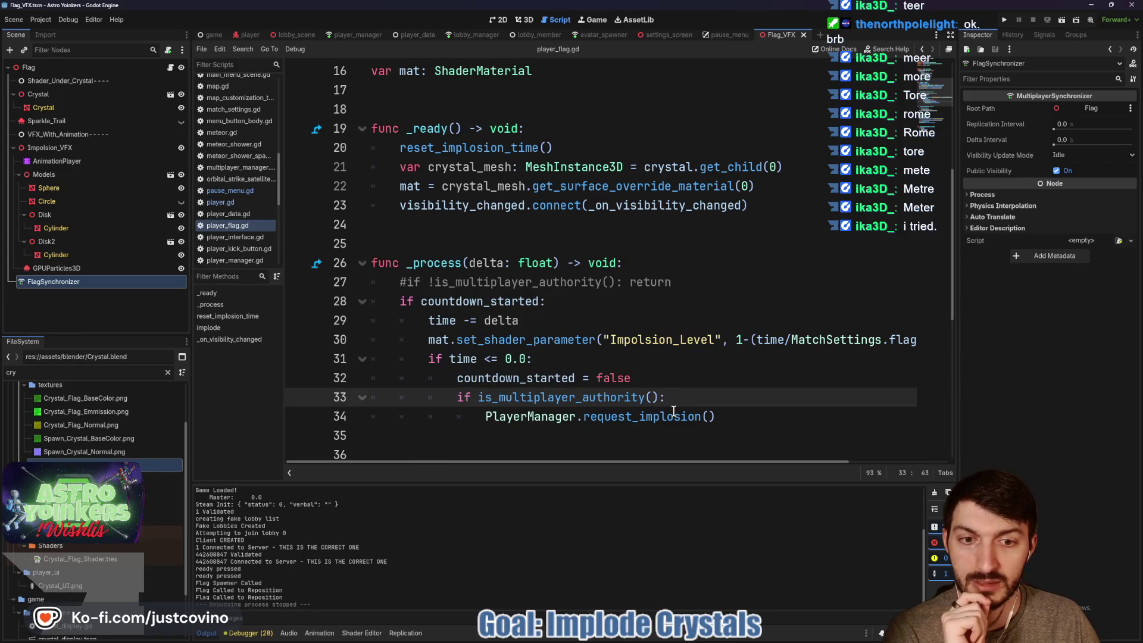
# In implode(), wrap request_remove_flag() in an 'if is_multiplayer_authority():' check.
pyautogui.scroll(-4, 670, 408)
pyautogui.scroll(-1, 669, 408)
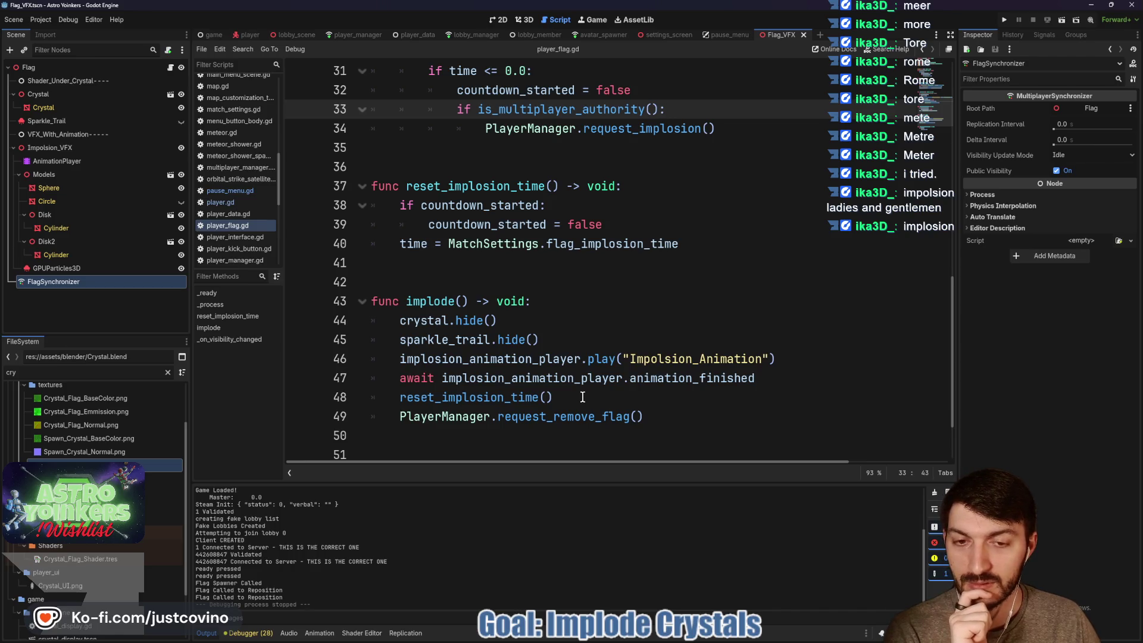
pyautogui.scroll(-2, 583, 397)
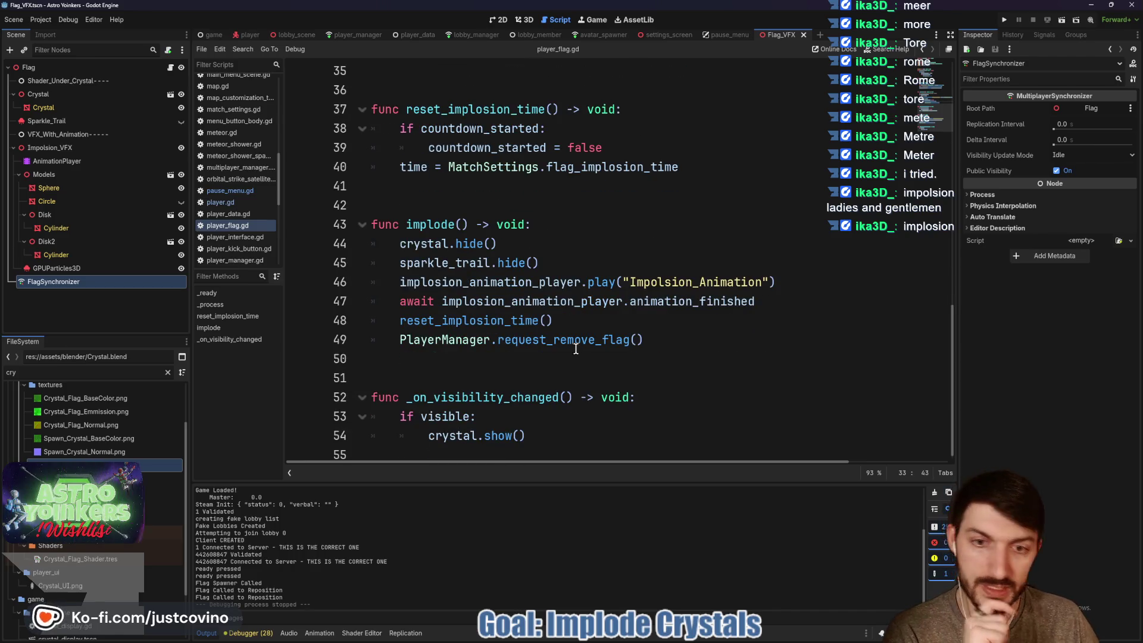
pyautogui.click(569, 341)
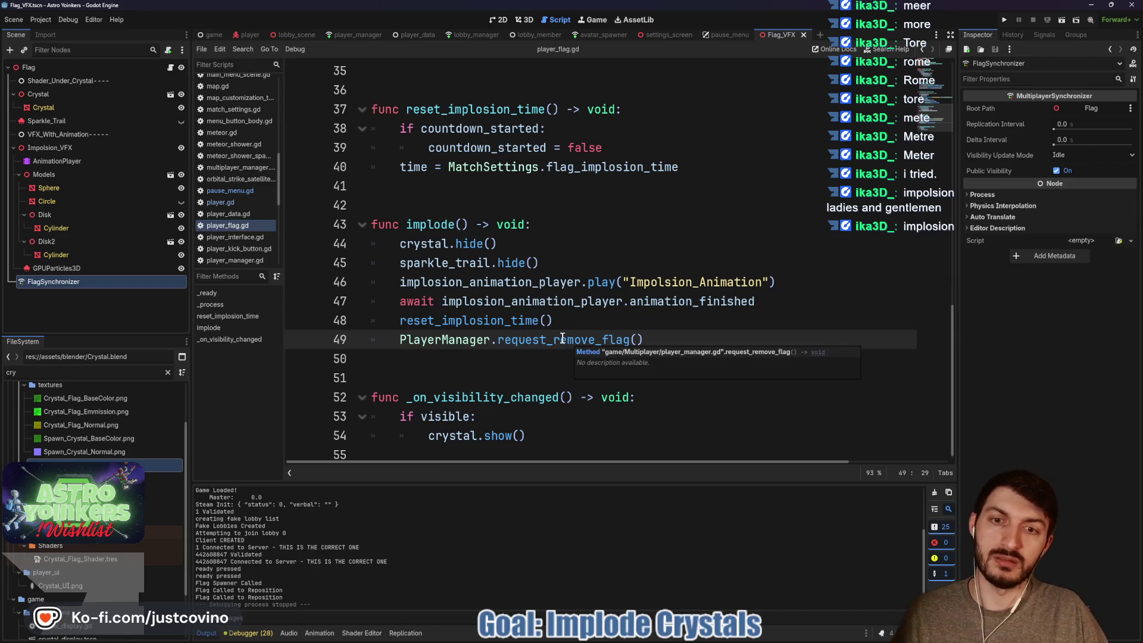
pyautogui.click(572, 321)
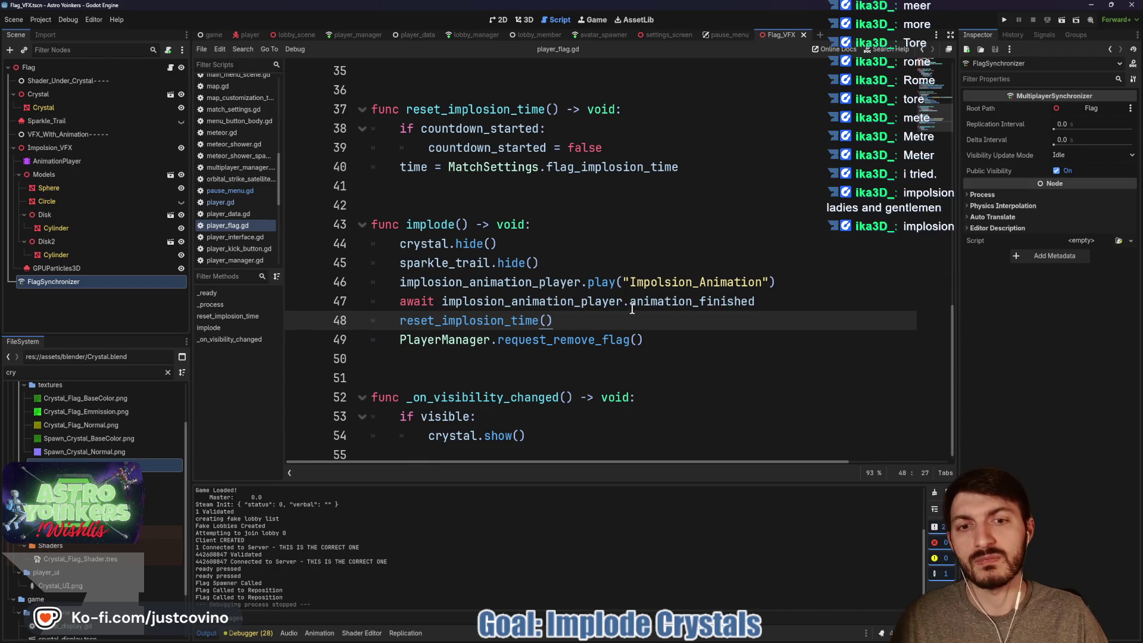
pyautogui.press('Return')
pyautogui.write('if is_multi')
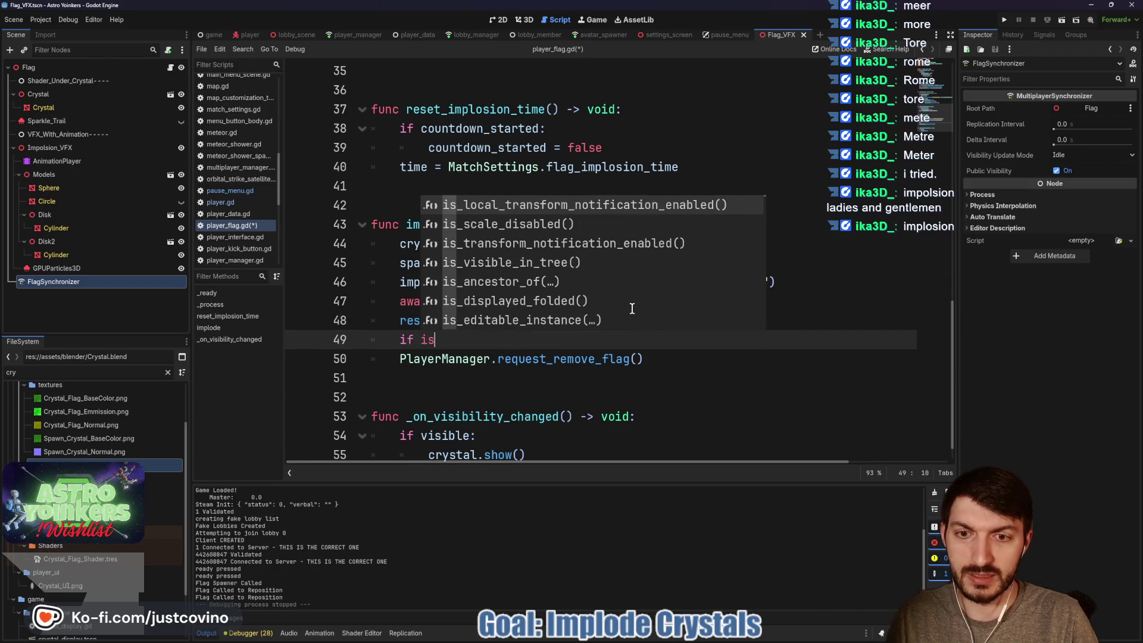
pyautogui.press('Return')
pyautogui.write(':')
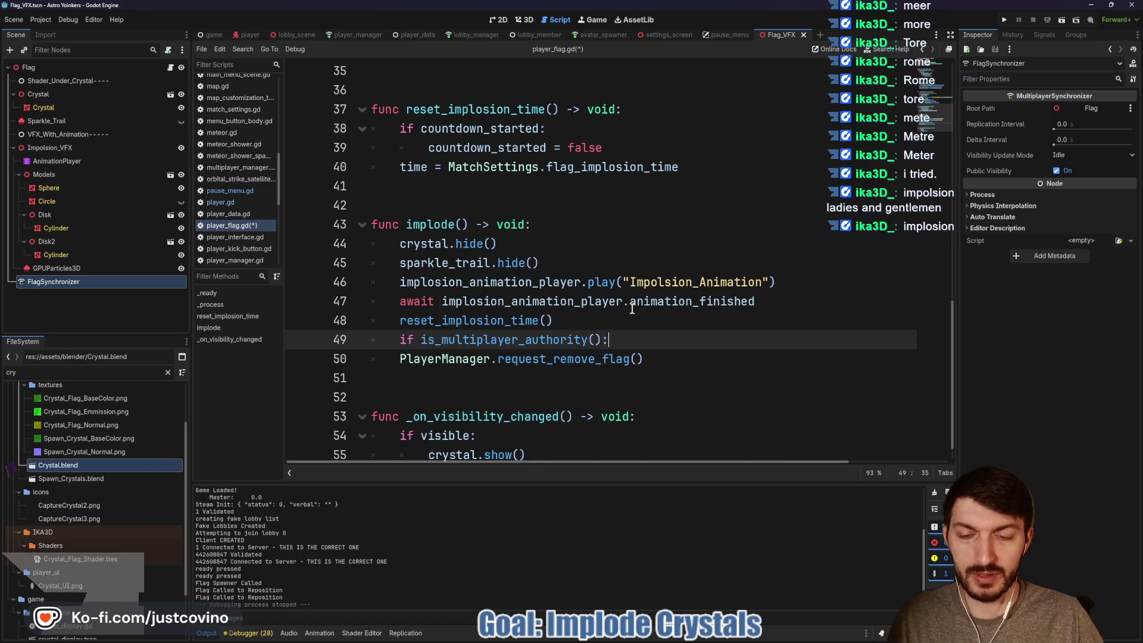
pyautogui.press('Down')
pyautogui.press('Home')
pyautogui.press('Tab')
# Insert a blank line above the new check, save player_flag.gd, and jump to PlayerManager's code.
pyautogui.click(565, 317)
pyautogui.press('Return')
pyautogui.hotkey('ctrl', 's')
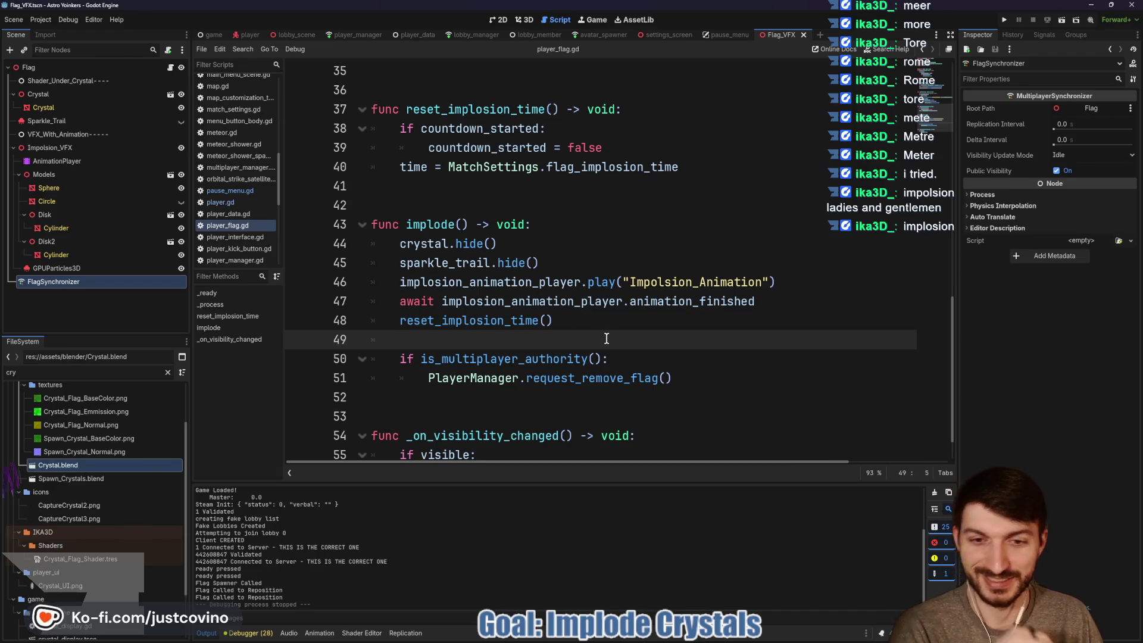
pyautogui.keyDown('ctrl'); pyautogui.click(493, 380); pyautogui.keyUp('ctrl')
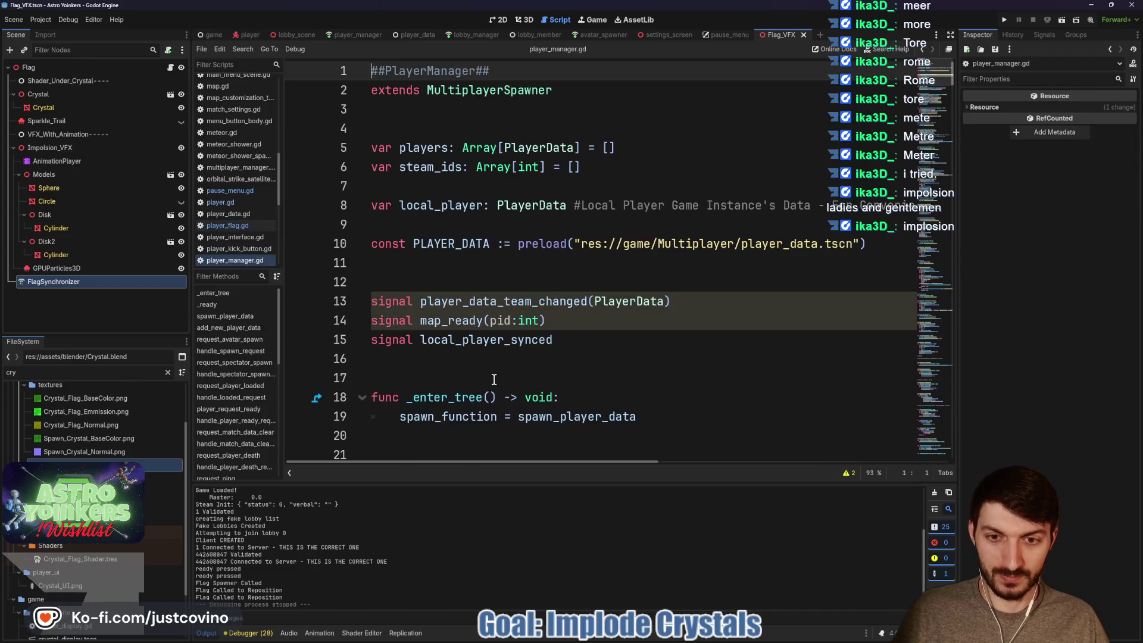
pyautogui.scroll(-15, 562, 295)
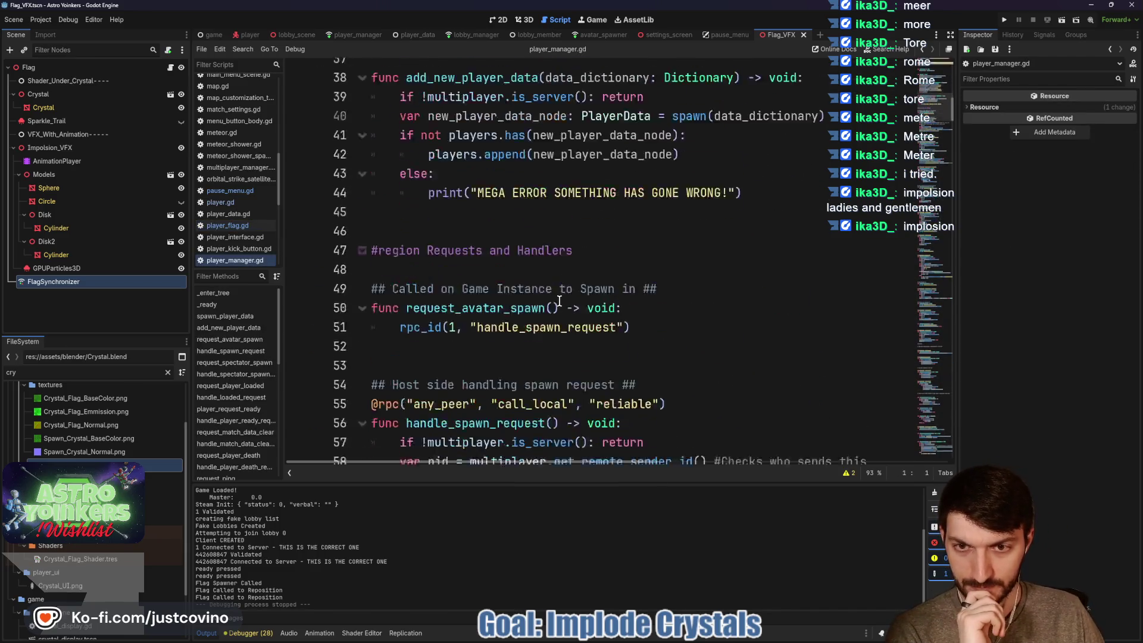
pyautogui.scroll(-6, 559, 300)
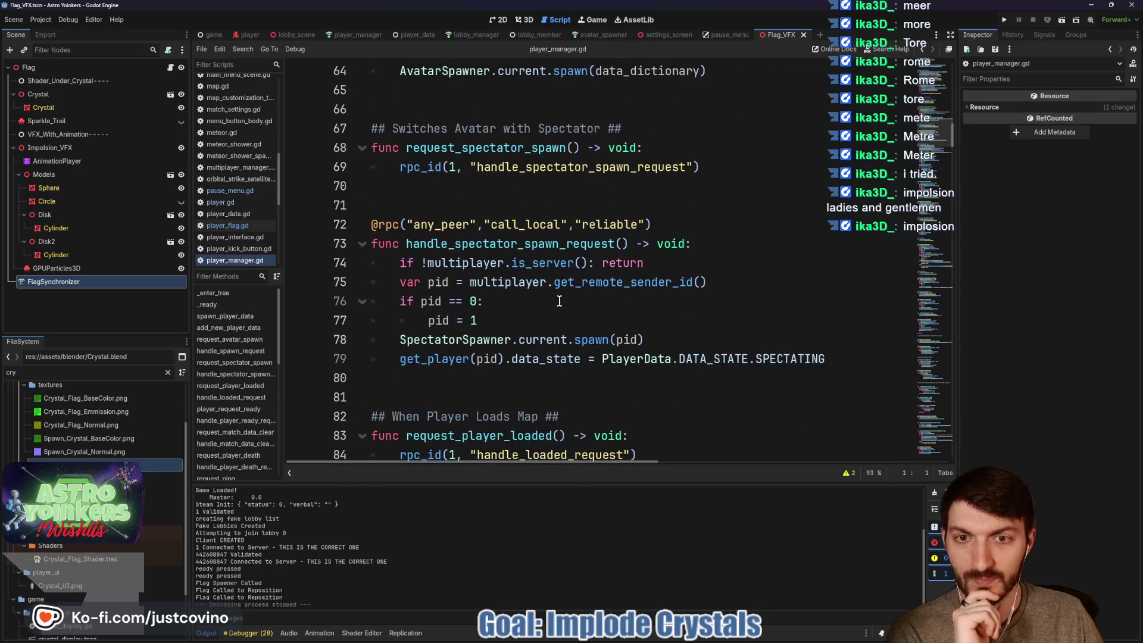
pyautogui.scroll(-4, 559, 300)
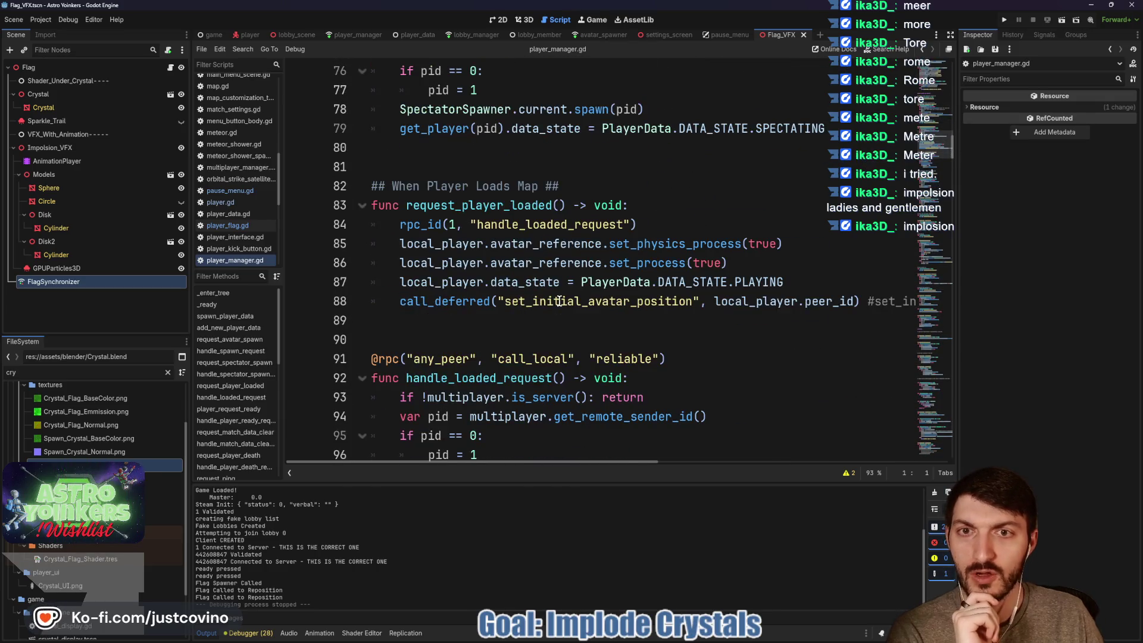
pyautogui.scroll(-2, 559, 300)
pyautogui.scroll(-4, 560, 300)
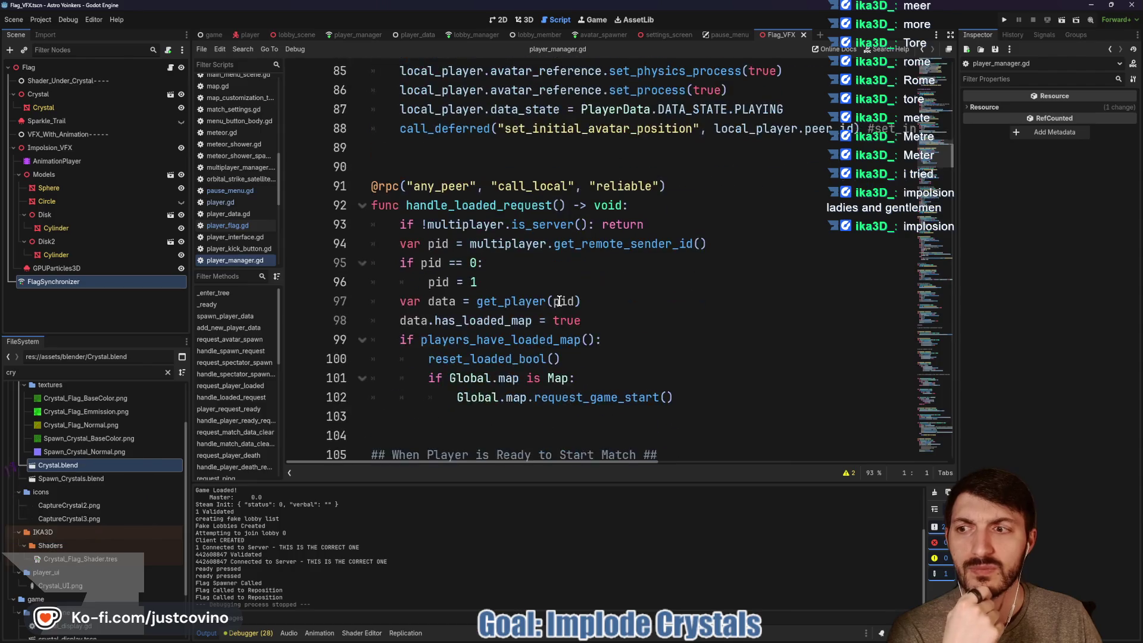
pyautogui.scroll(-1, 560, 300)
pyautogui.scroll(-2, 559, 300)
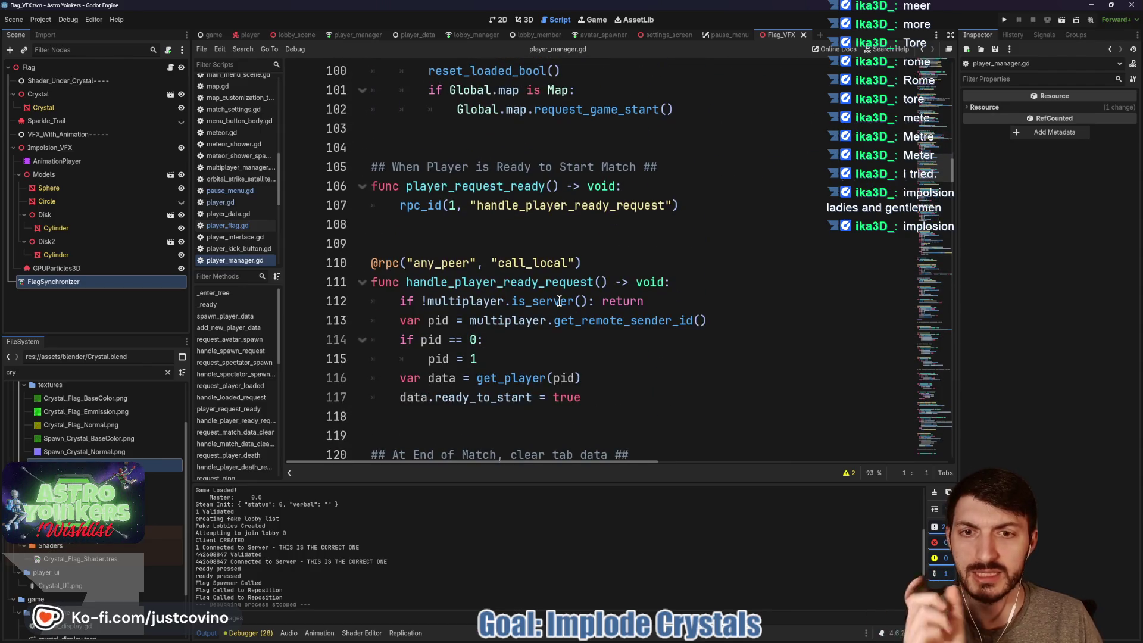
pyautogui.scroll(-2, 559, 301)
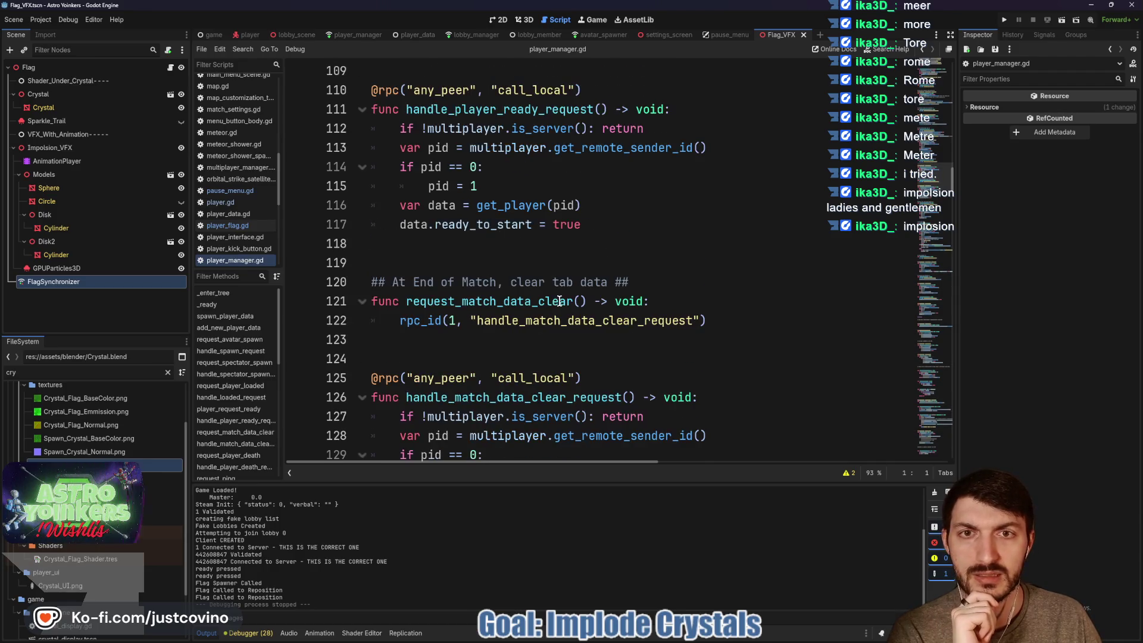
pyautogui.scroll(-8, 559, 301)
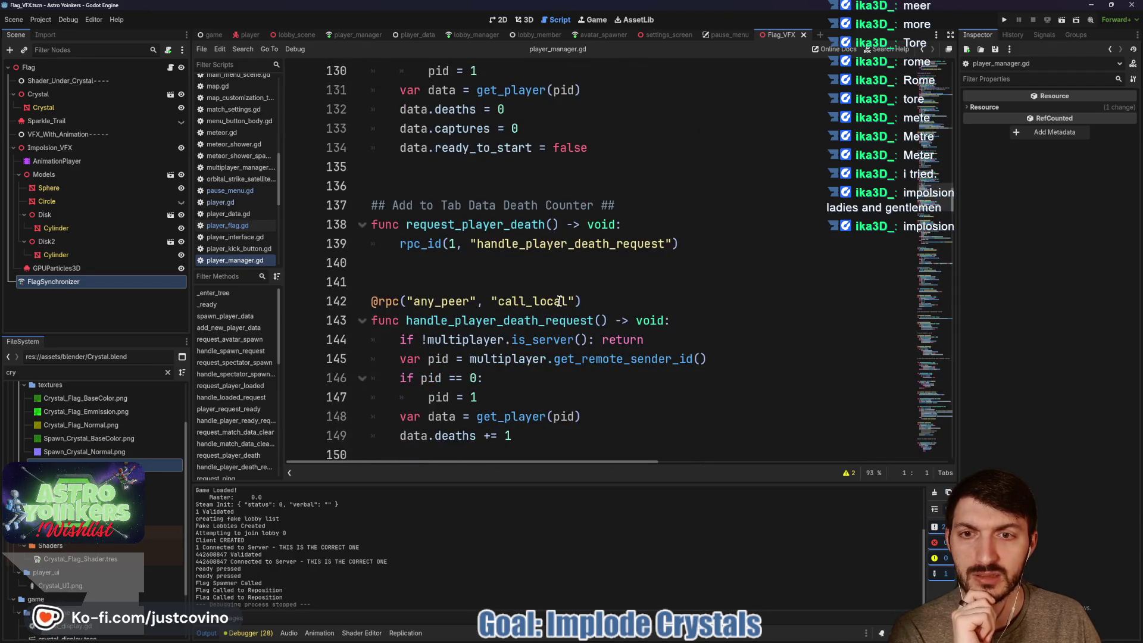
pyautogui.scroll(-9, 559, 301)
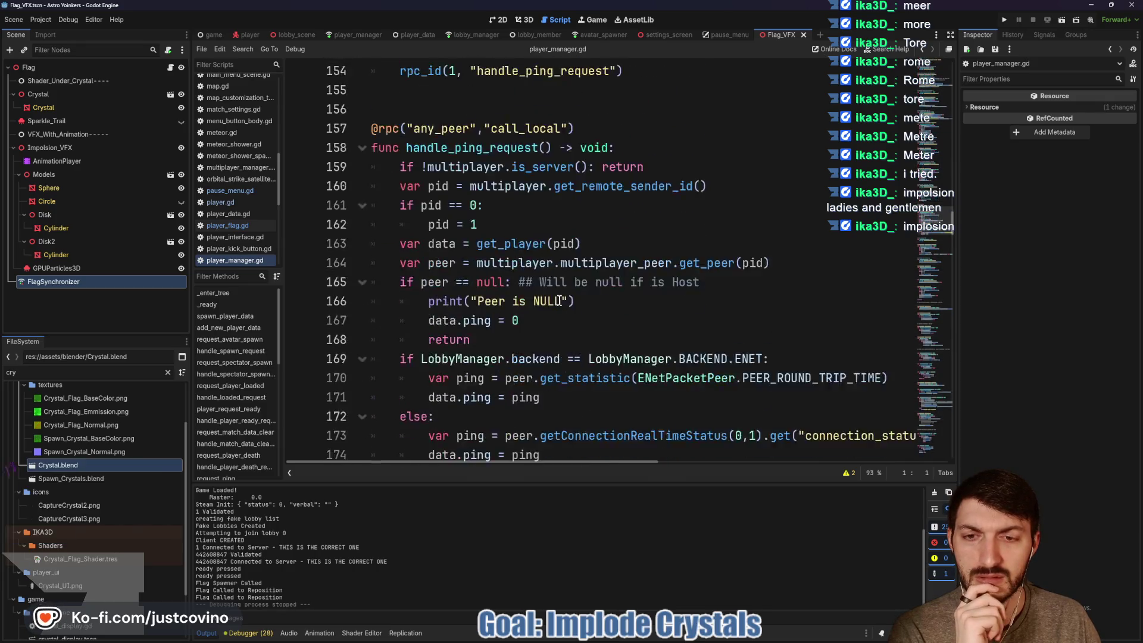
pyautogui.scroll(-8, 560, 301)
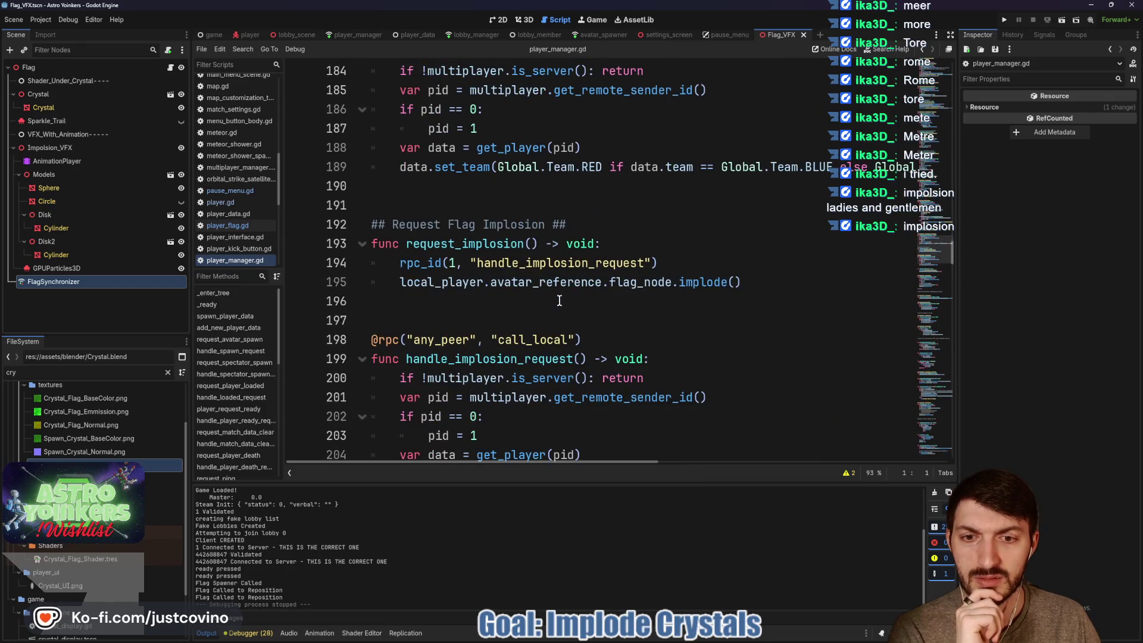
pyautogui.scroll(-2, 560, 300)
pyautogui.scroll(-4, 560, 300)
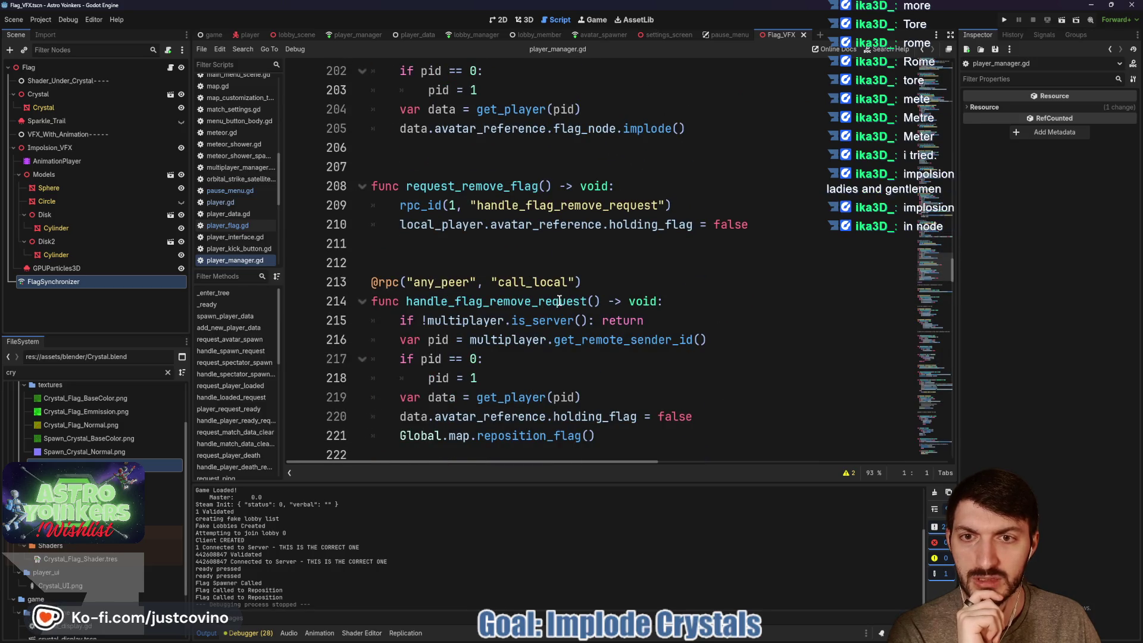
pyautogui.scroll(-8, 559, 301)
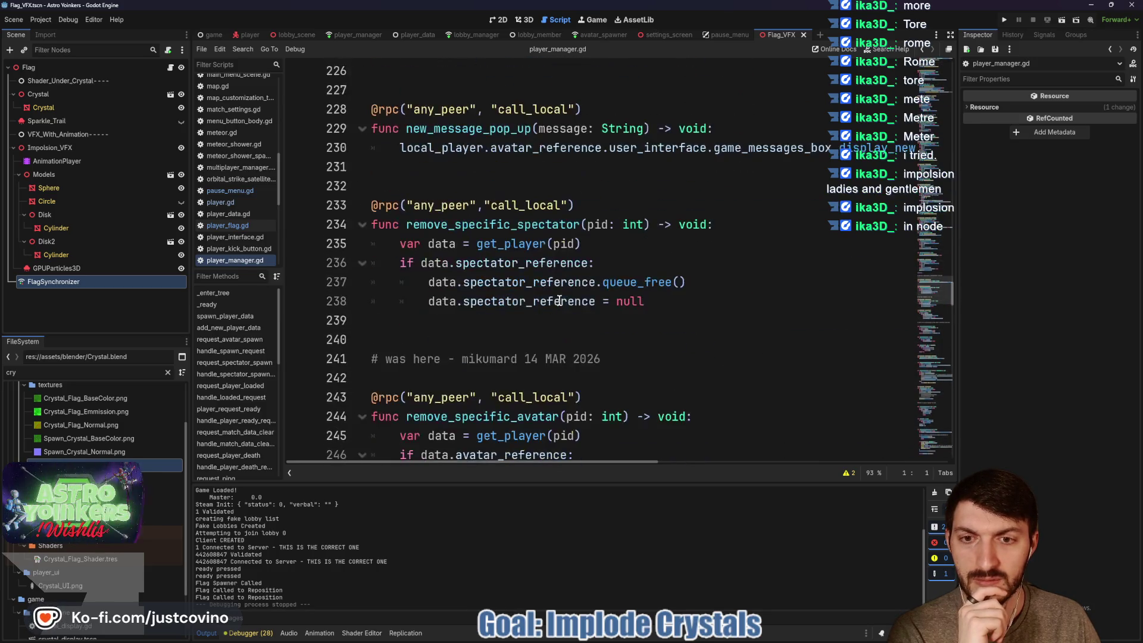
pyautogui.scroll(-6, 560, 301)
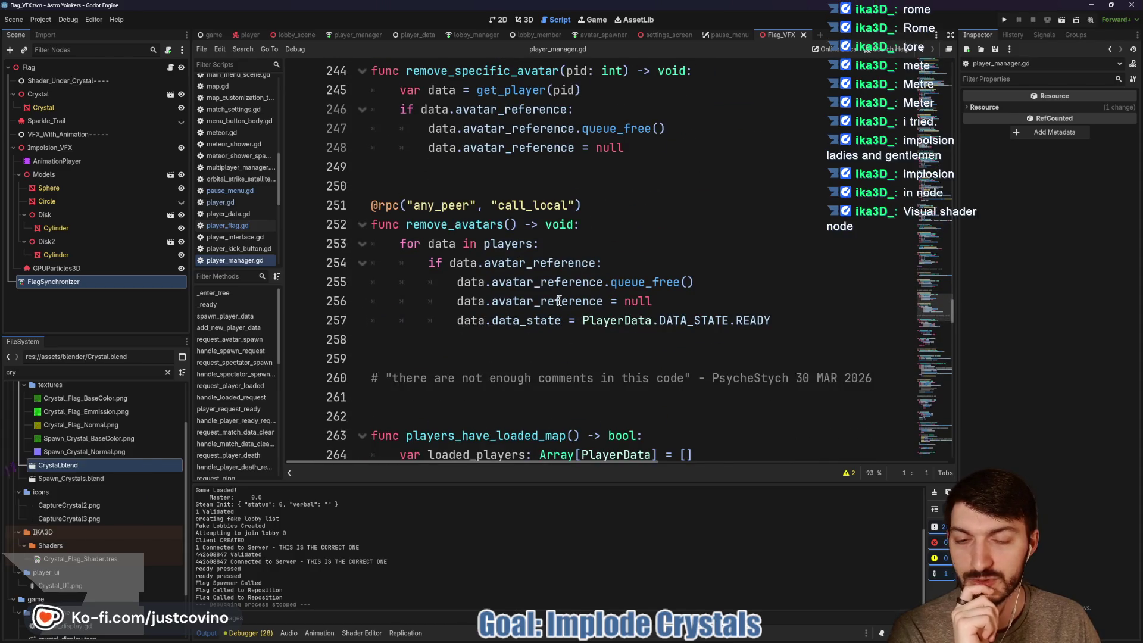
pyautogui.scroll(-1, 559, 301)
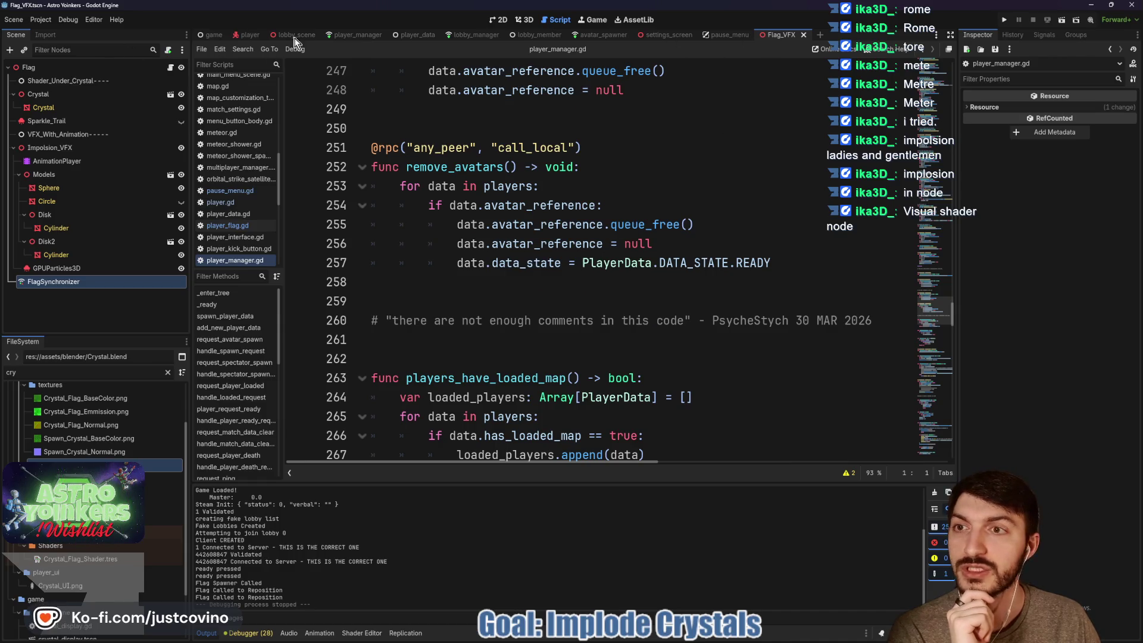
pyautogui.click(171, 68)
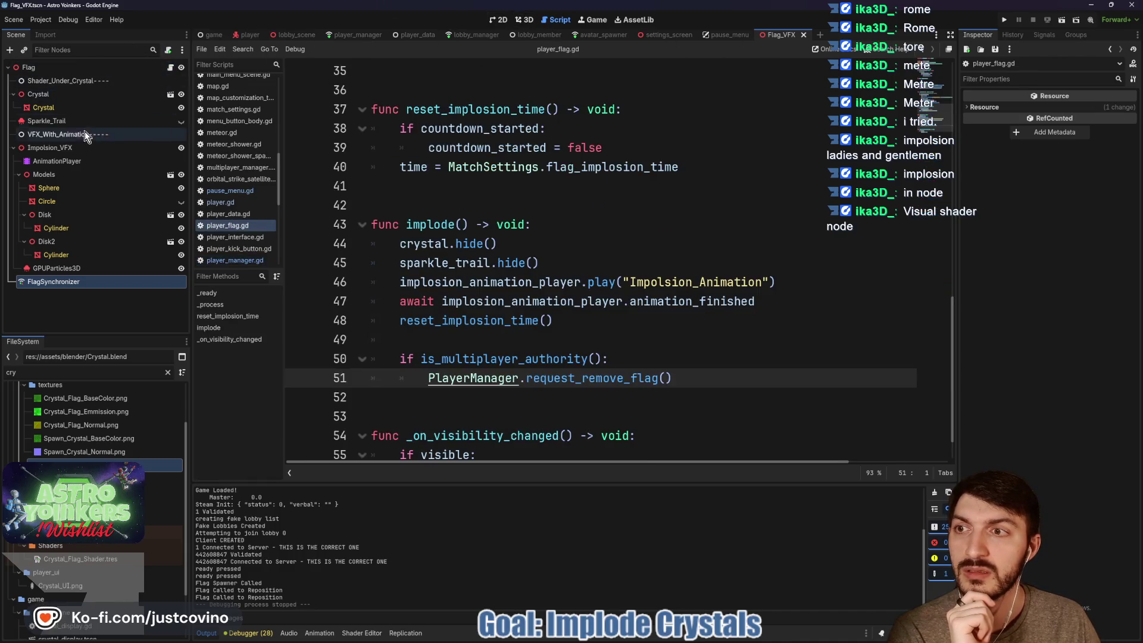
# Select the Crystal mesh and bring up its Crystal_Flag_Shader graph below the 3D view.
pyautogui.click(80, 109)
pyautogui.click(527, 22)
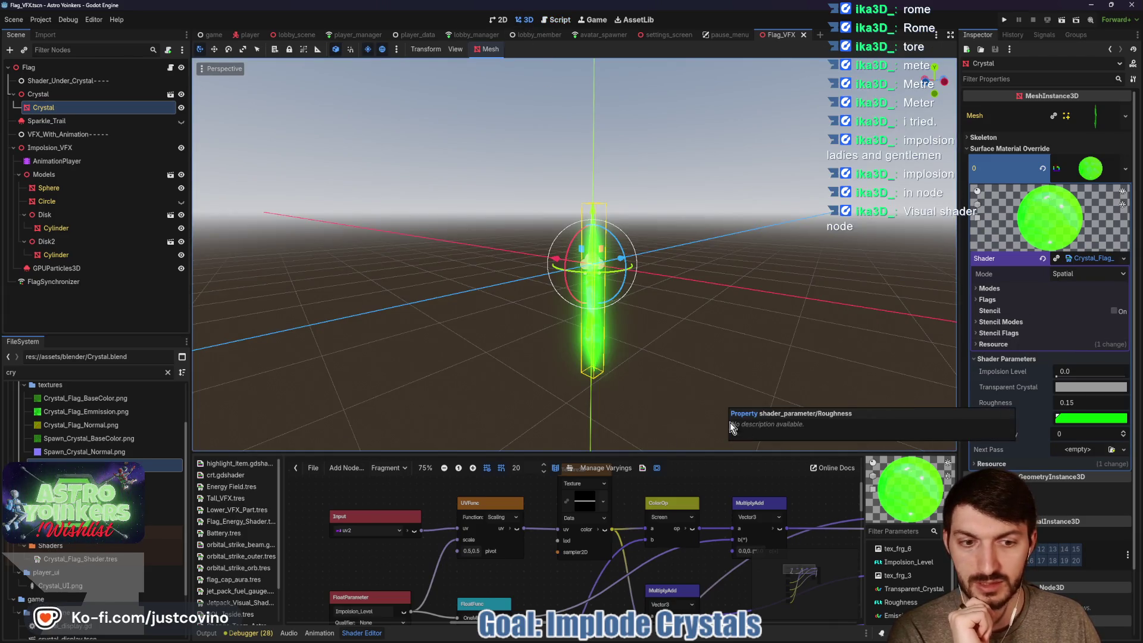
pyautogui.moveTo(687, 433)
pyautogui.mouseDown()
pyautogui.moveTo(692, 403)
pyautogui.moveTo(714, 430)
pyautogui.moveTo(716, 221)
pyautogui.mouseUp()
pyautogui.moveTo(487, 464)
pyautogui.mouseDown()
pyautogui.moveTo(526, 447)
pyautogui.moveTo(497, 384)
pyautogui.moveTo(510, 397)
pyautogui.moveTo(433, 448)
pyautogui.moveTo(351, 460)
pyautogui.moveTo(494, 441)
pyautogui.mouseUp()
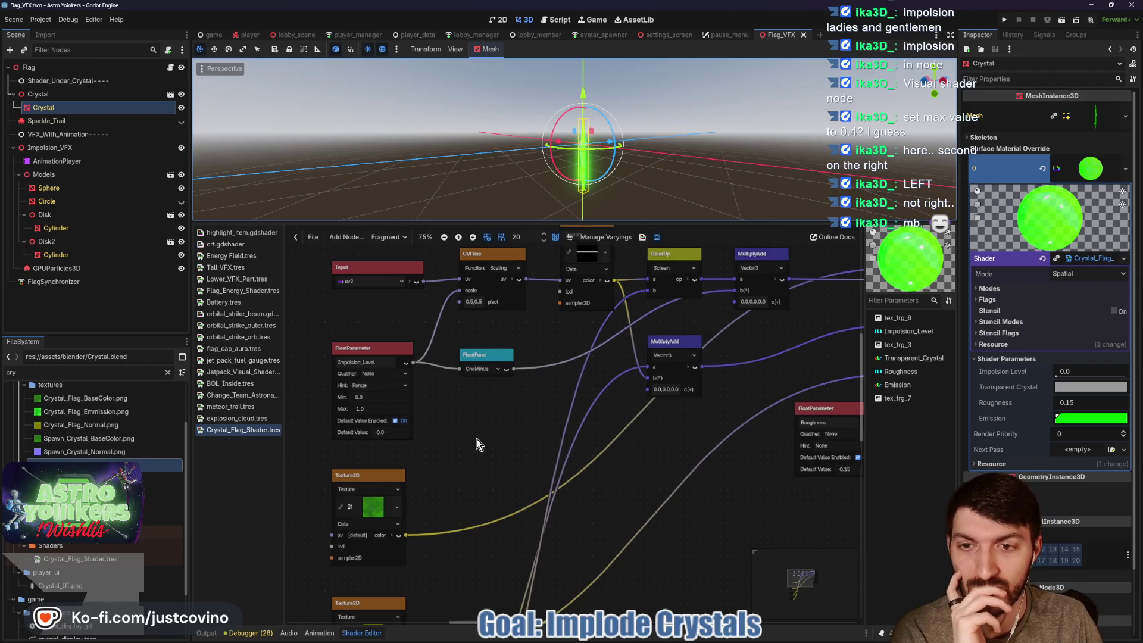
# Raise the crystal's Impolsion Level in the Inspector to preview the fade.
pyautogui.moveTo(475, 438); pyautogui.dragTo(473, 523)
pyautogui.scroll(-5, 476, 506)
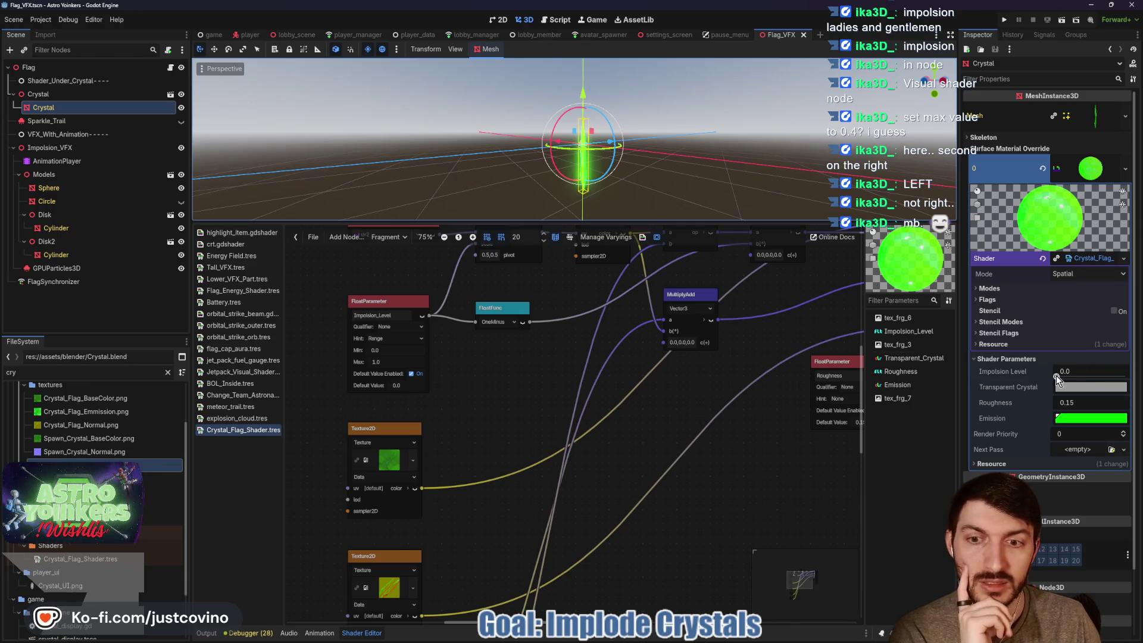
pyautogui.moveTo(1056, 375)
pyautogui.mouseDown()
pyautogui.moveTo(1080, 378)
pyautogui.moveTo(1042, 387)
pyautogui.mouseUp()
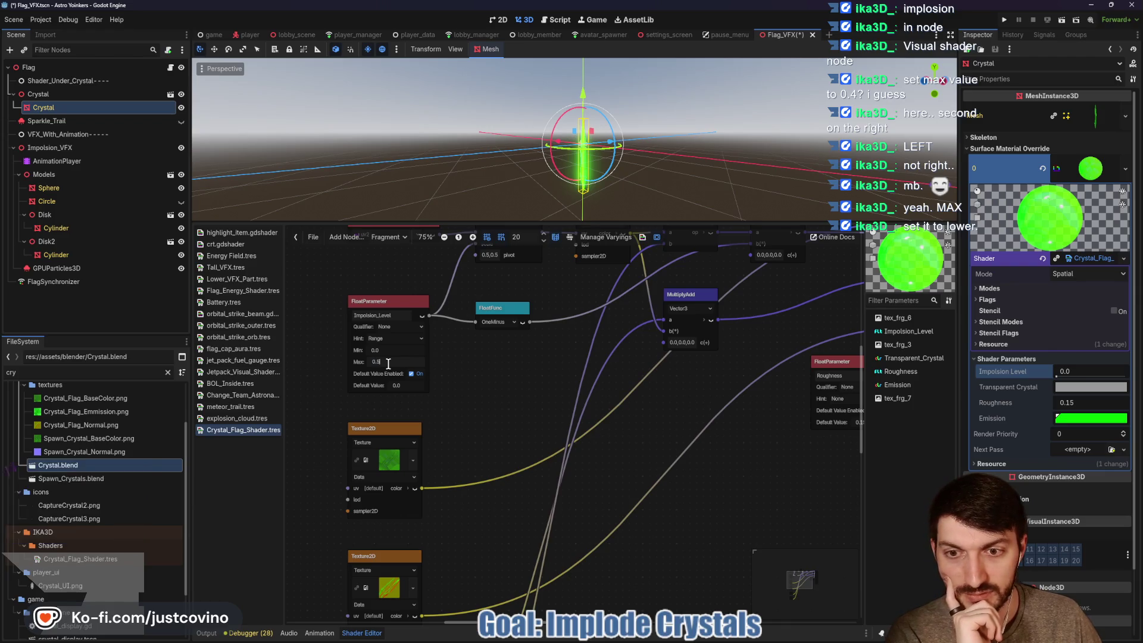
pyautogui.moveTo(1058, 377); pyautogui.dragTo(1082, 377)
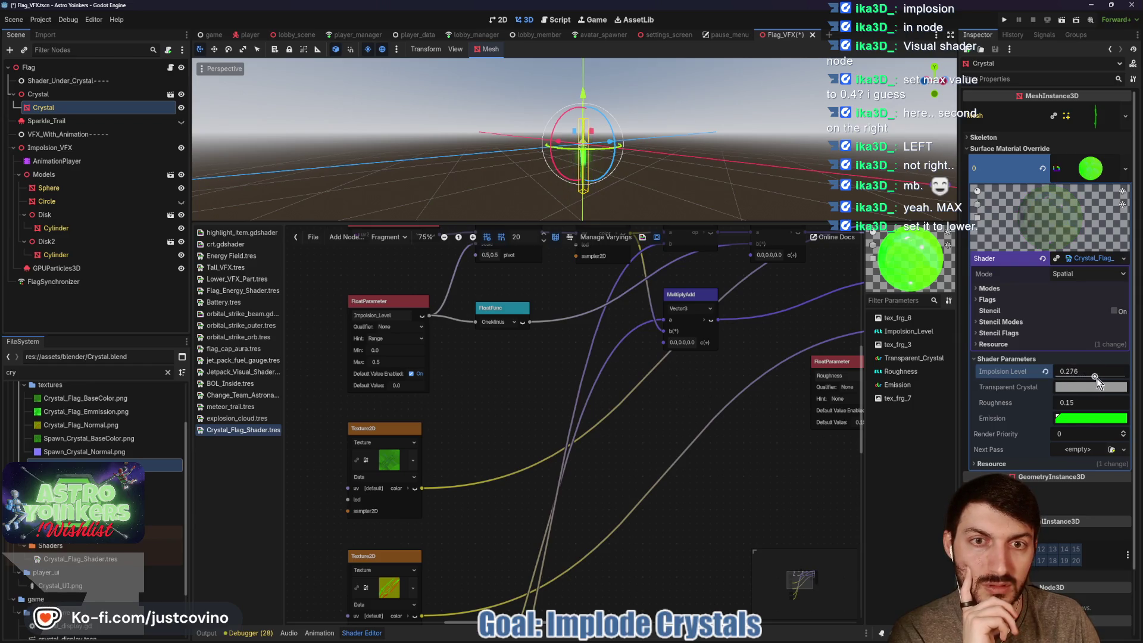
# Orbit and enlarge the 3D view to inspect the crystal, then lower the level to compare.
pyautogui.scroll(2, 723, 168)
pyautogui.moveTo(747, 213)
pyautogui.mouseDown()
pyautogui.moveTo(760, 174)
pyautogui.moveTo(666, 178)
pyautogui.mouseUp()
pyautogui.scroll(1, 667, 178)
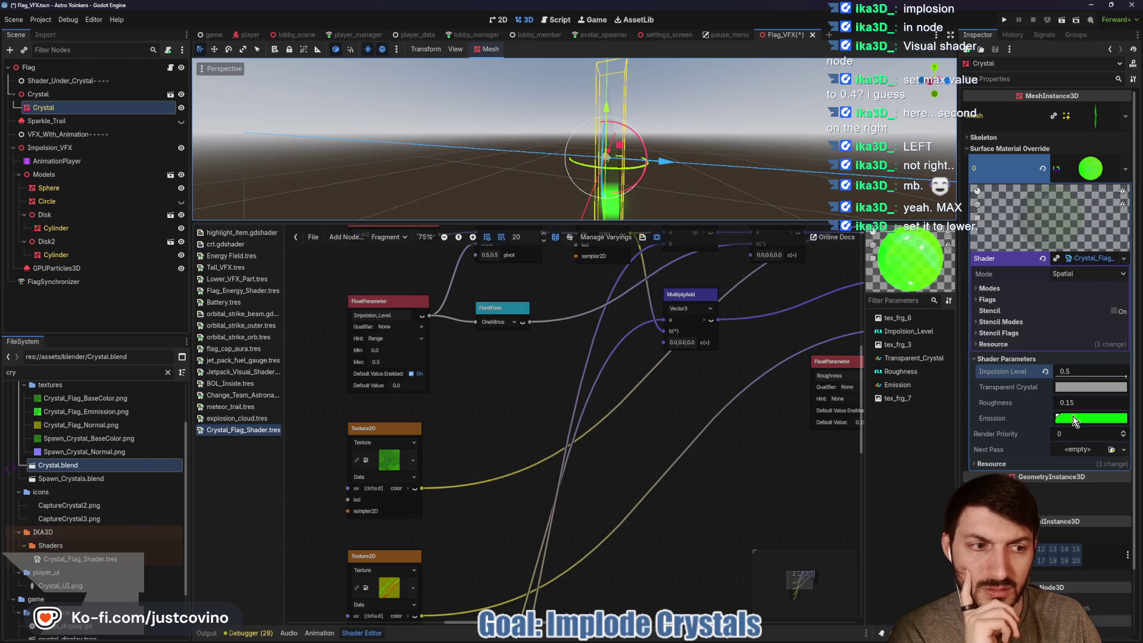
pyautogui.scroll(-2, 768, 176)
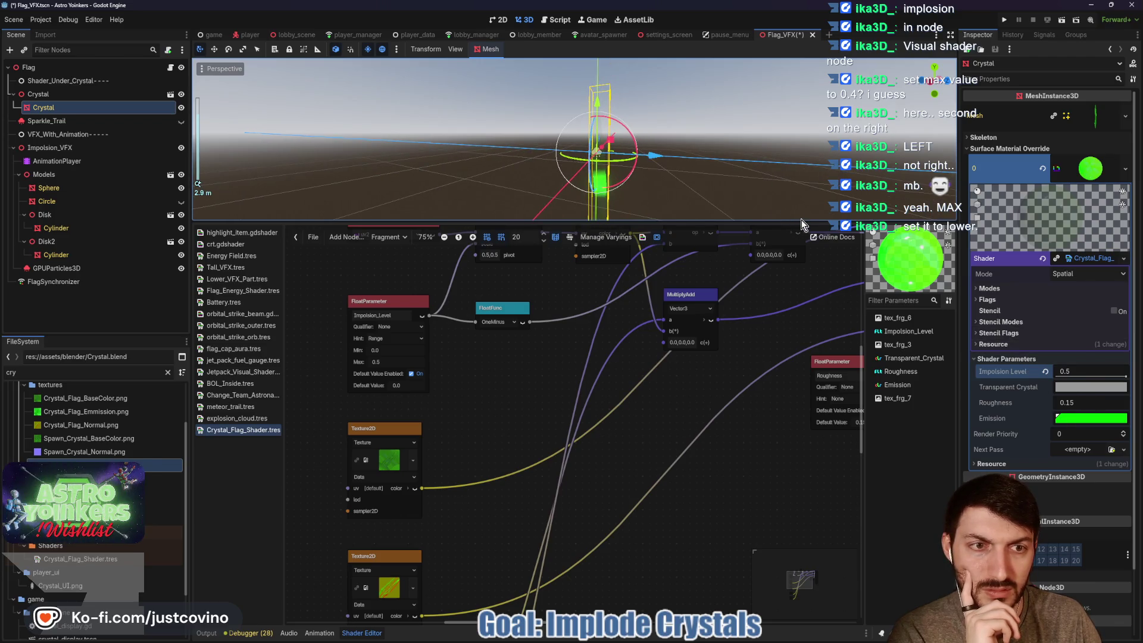
pyautogui.moveTo(803, 220); pyautogui.dragTo(798, 417)
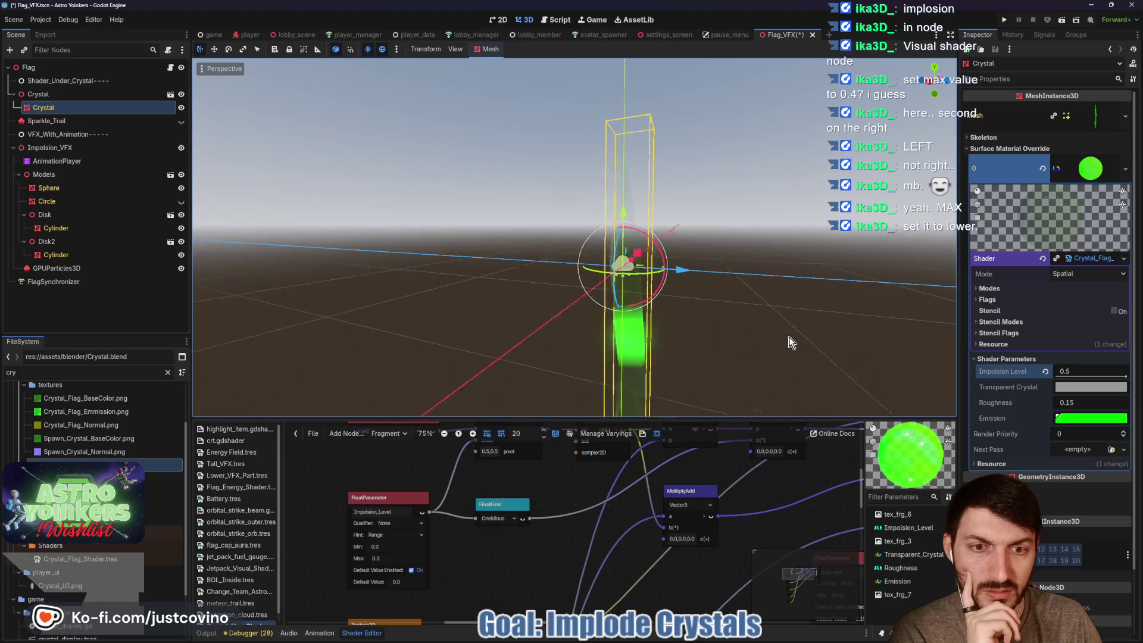
pyautogui.moveTo(795, 342); pyautogui.dragTo(751, 341)
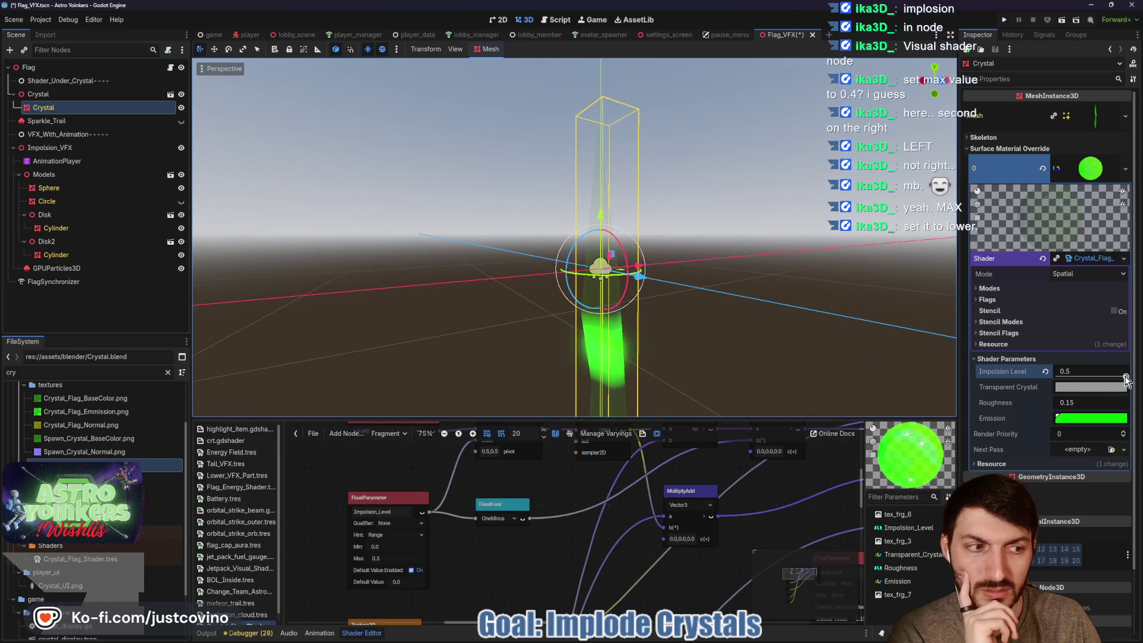
pyautogui.moveTo(1125, 379)
pyautogui.mouseDown()
pyautogui.moveTo(1087, 383)
pyautogui.moveTo(1141, 387)
pyautogui.mouseUp()
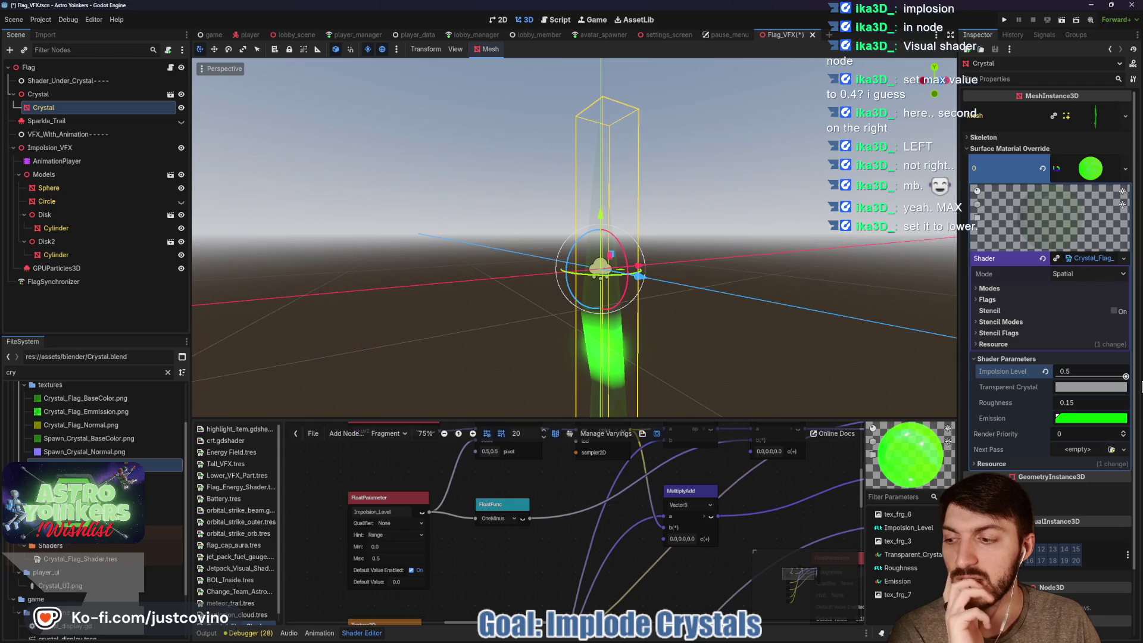
pyautogui.moveTo(574, 418)
pyautogui.mouseDown()
pyautogui.moveTo(566, 250)
pyautogui.moveTo(536, 211)
pyautogui.mouseUp()
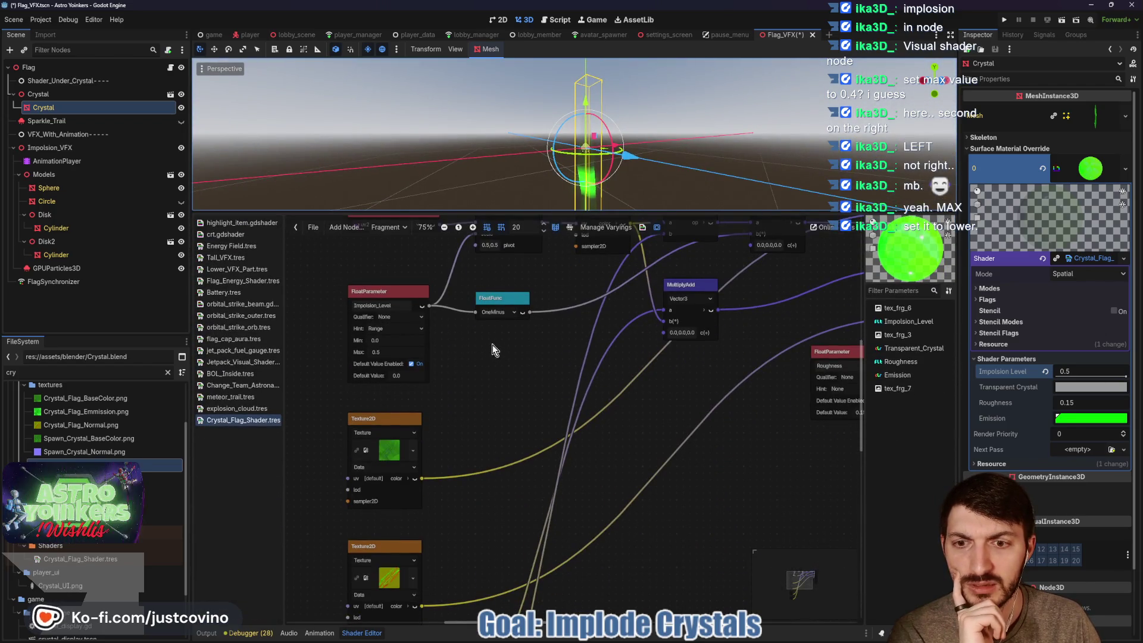
# Set the Implosion_Level parameter's Max back to 1.0, reset Impolsion Level to 0.0, and save.
pyautogui.click(388, 352)
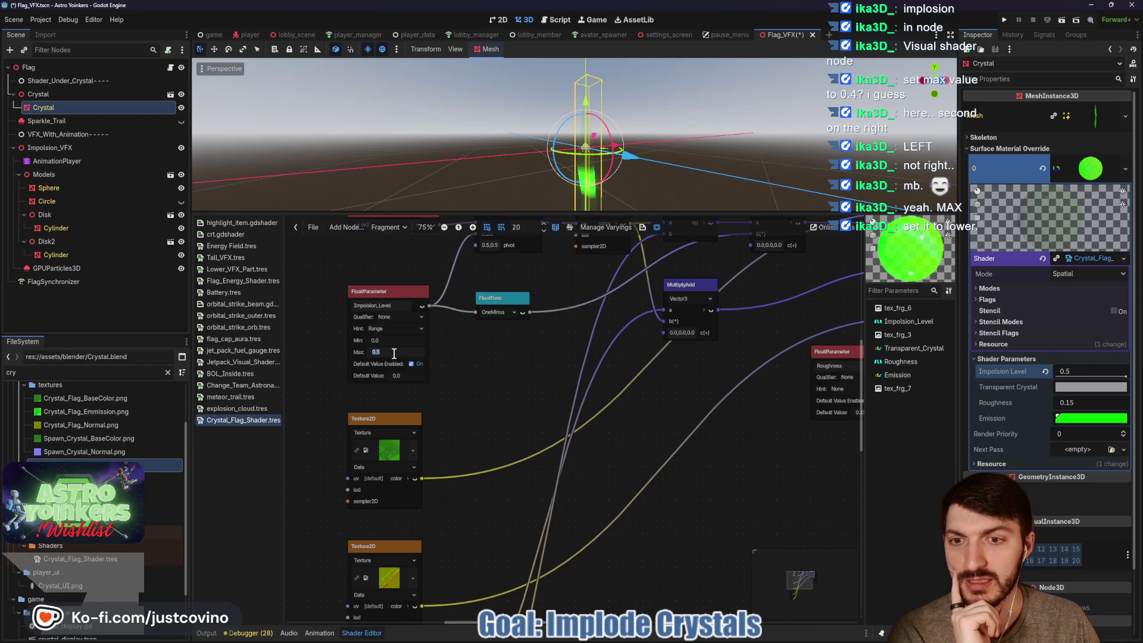
pyautogui.write('1')
pyautogui.press('Return')
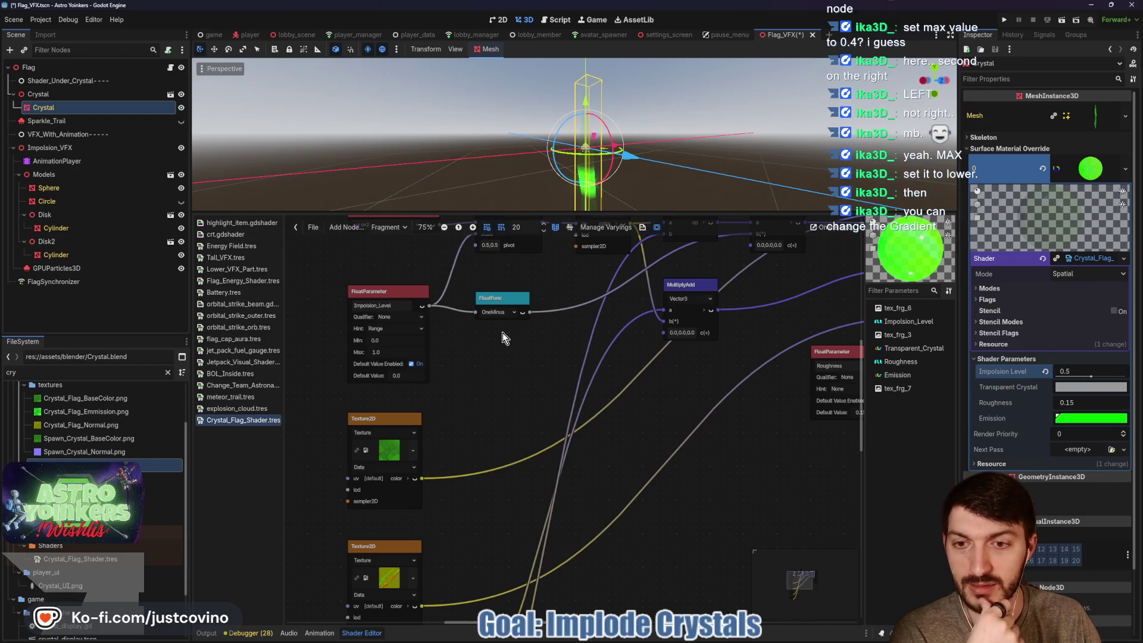
pyautogui.moveTo(498, 358)
pyautogui.mouseDown()
pyautogui.moveTo(473, 418)
pyautogui.moveTo(483, 412)
pyautogui.mouseUp()
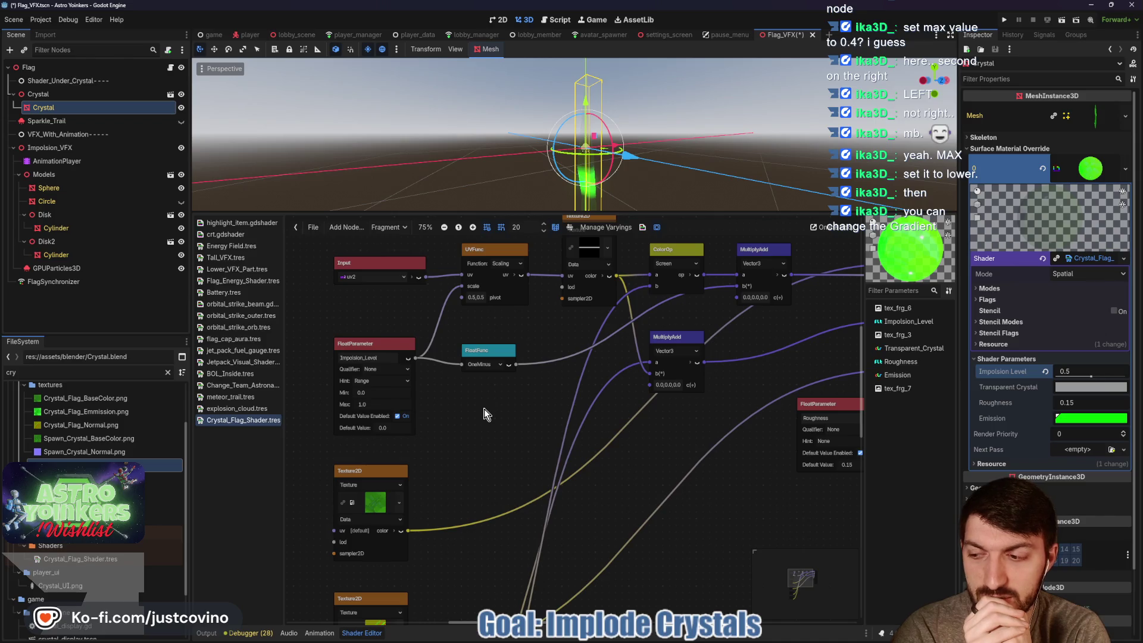
pyautogui.moveTo(1087, 374); pyautogui.dragTo(1141, 378)
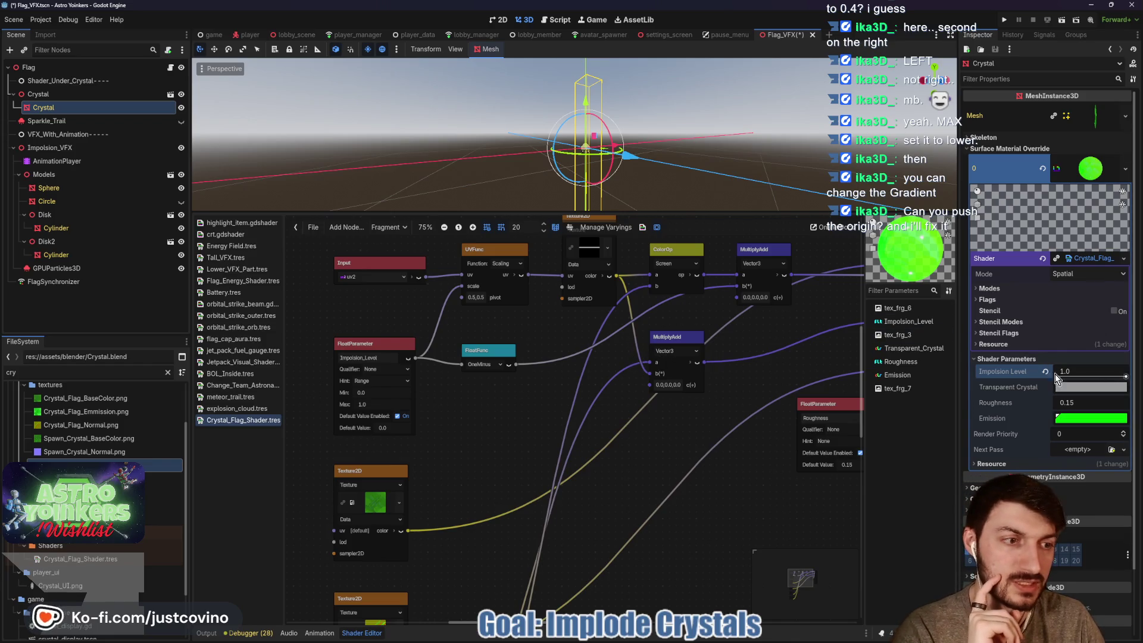
pyautogui.click(1044, 371)
pyautogui.hotkey('ctrl', 's')
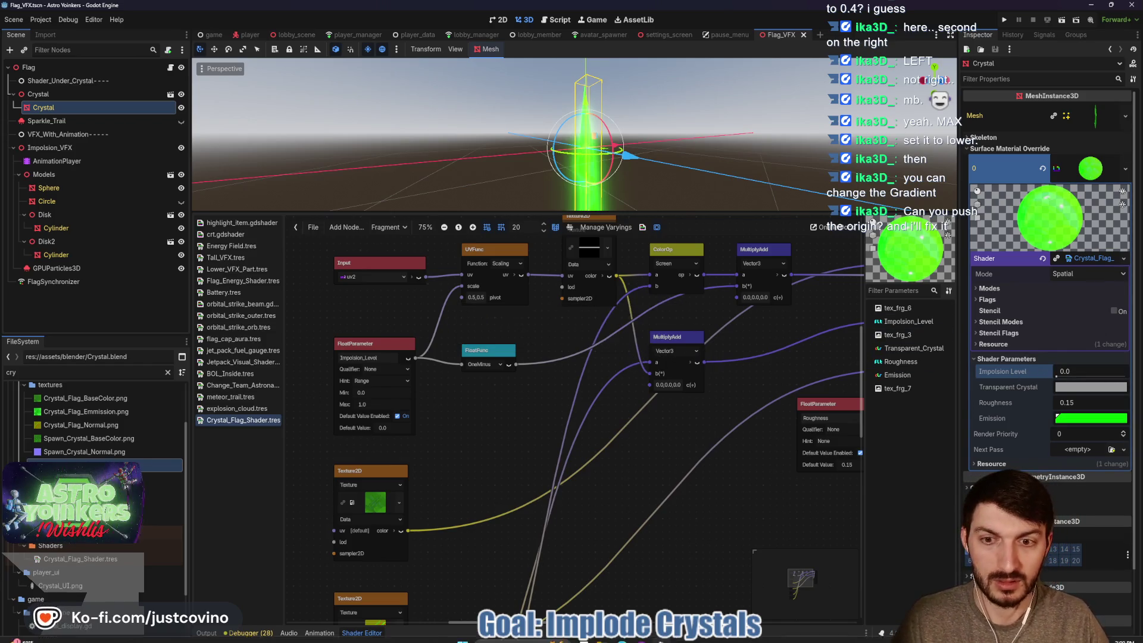
# Commit the two changed files to MungloMultiplayerRework with the summary 'for ika'.
pyautogui.click(642, 635)
pyautogui.click(425, 411)
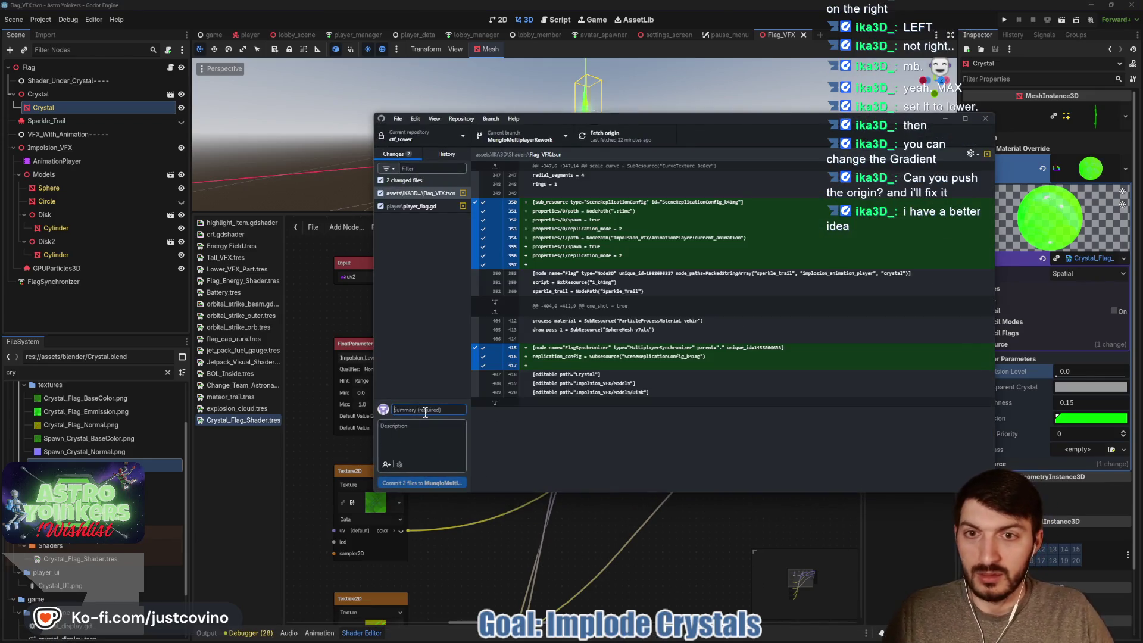
pyautogui.write('for ika')
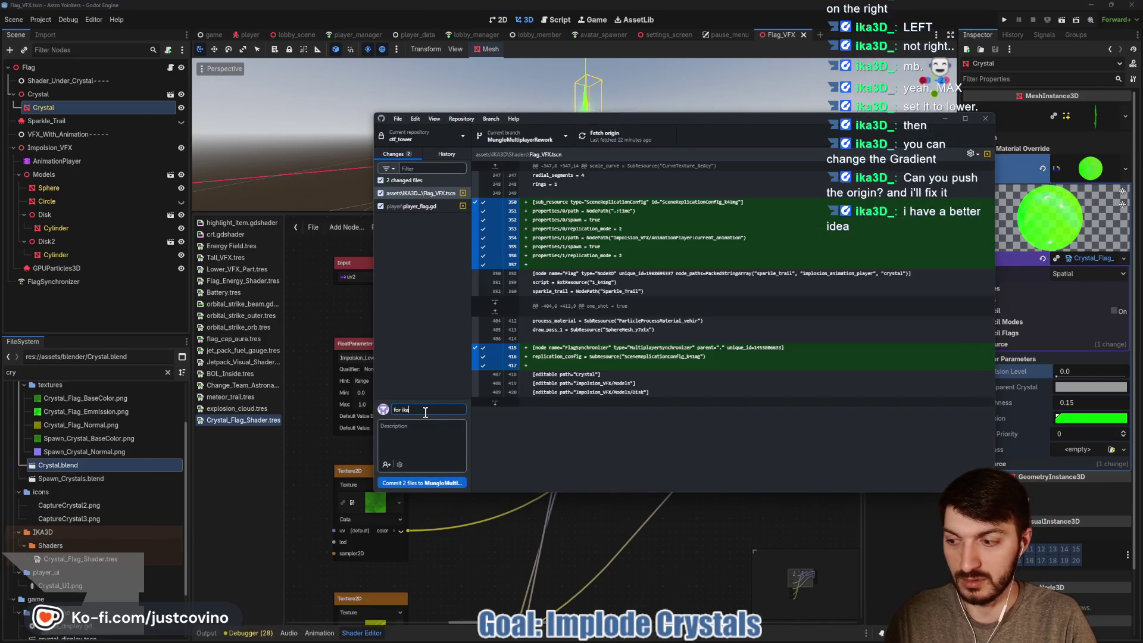
pyautogui.click(438, 483)
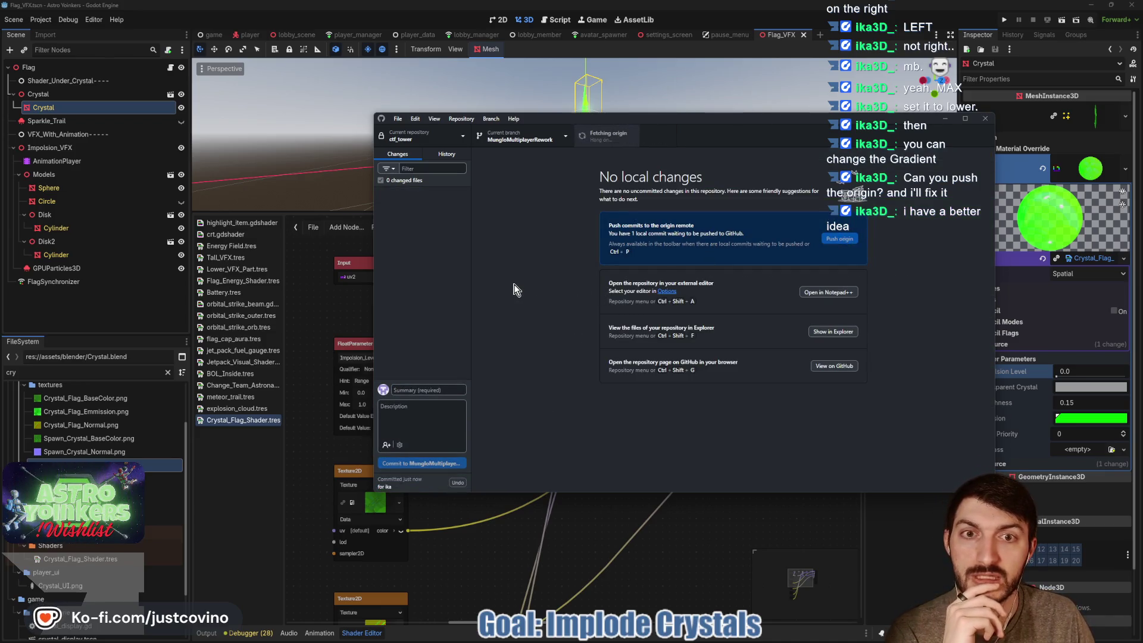
# Back in Godot, enlarge the 3D viewport and switch to the main game scene.
pyautogui.click(888, 53)
pyautogui.moveTo(665, 211); pyautogui.dragTo(665, 487)
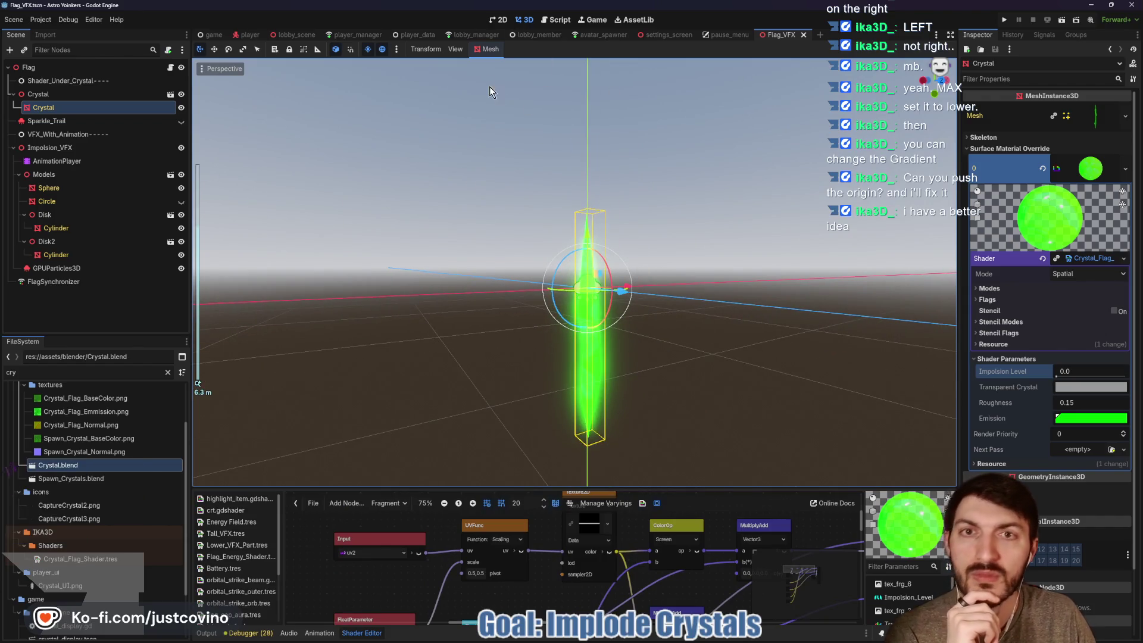
pyautogui.click(225, 37)
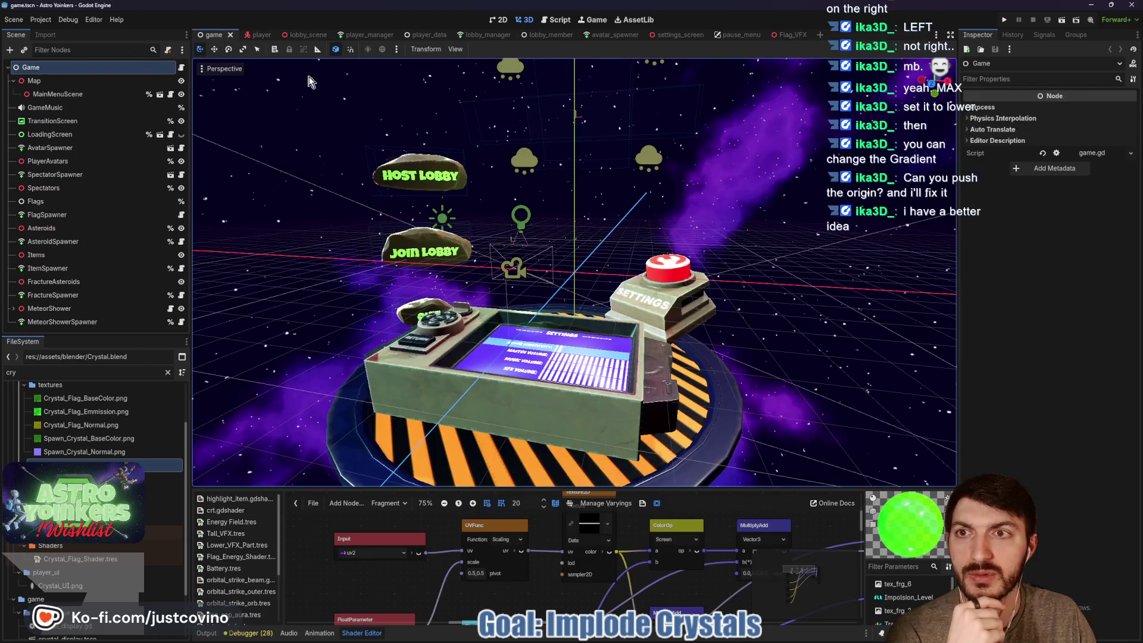
# Bring the Notion ToDo board forward and enlarge the browser window to show all columns.
pyautogui.click(632, 631)
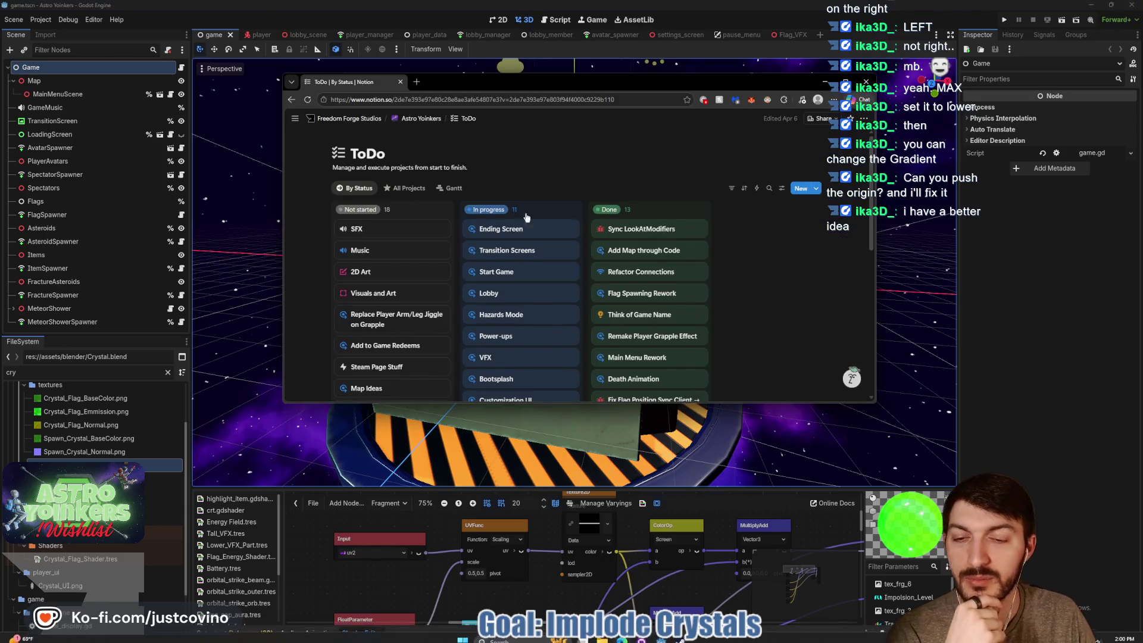
pyautogui.scroll(-2, 449, 231)
pyautogui.scroll(-1, 450, 230)
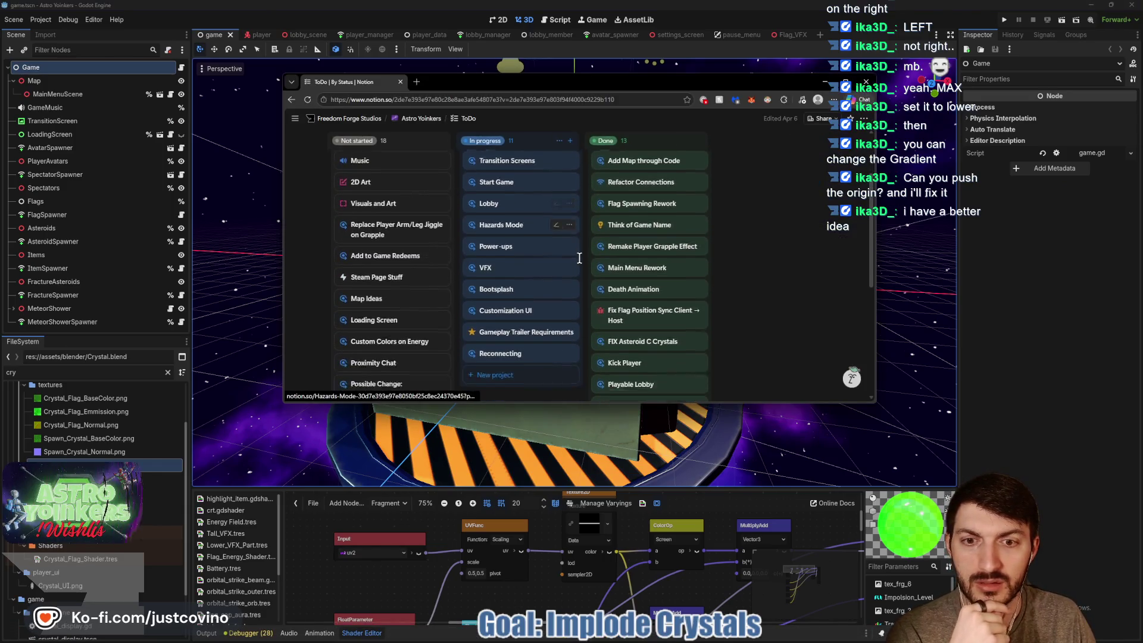
pyautogui.click(507, 330)
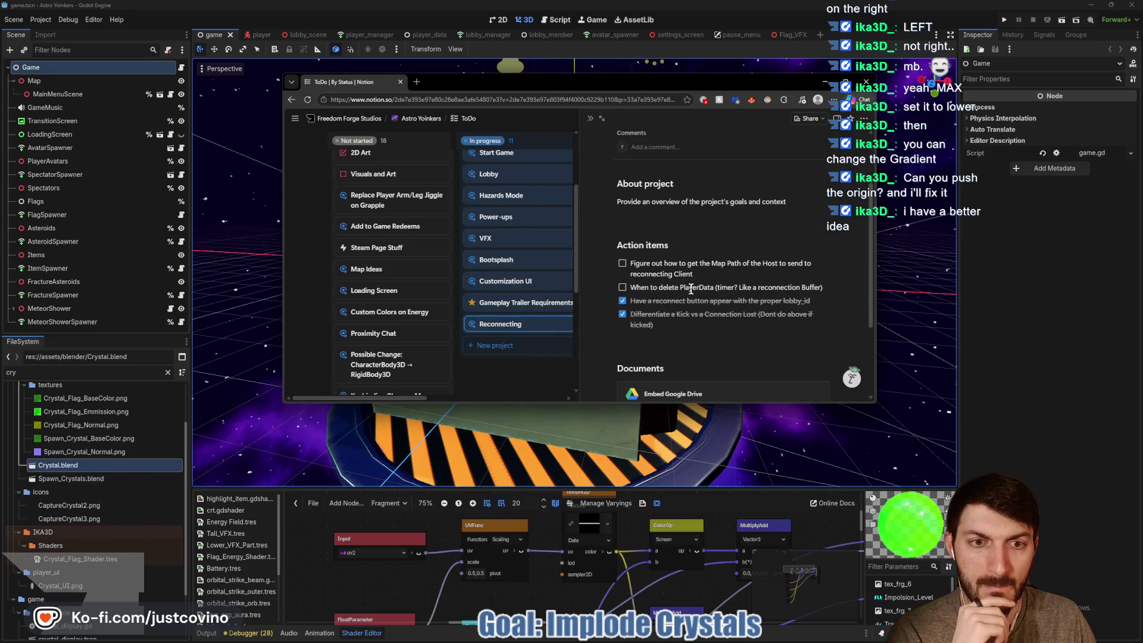
pyautogui.moveTo(874, 406); pyautogui.dragTo(1041, 537)
pyautogui.moveTo(742, 85)
pyautogui.mouseDown()
pyautogui.moveTo(533, 85)
pyautogui.moveTo(570, 84)
pyautogui.mouseUp()
pyautogui.click(378, 455)
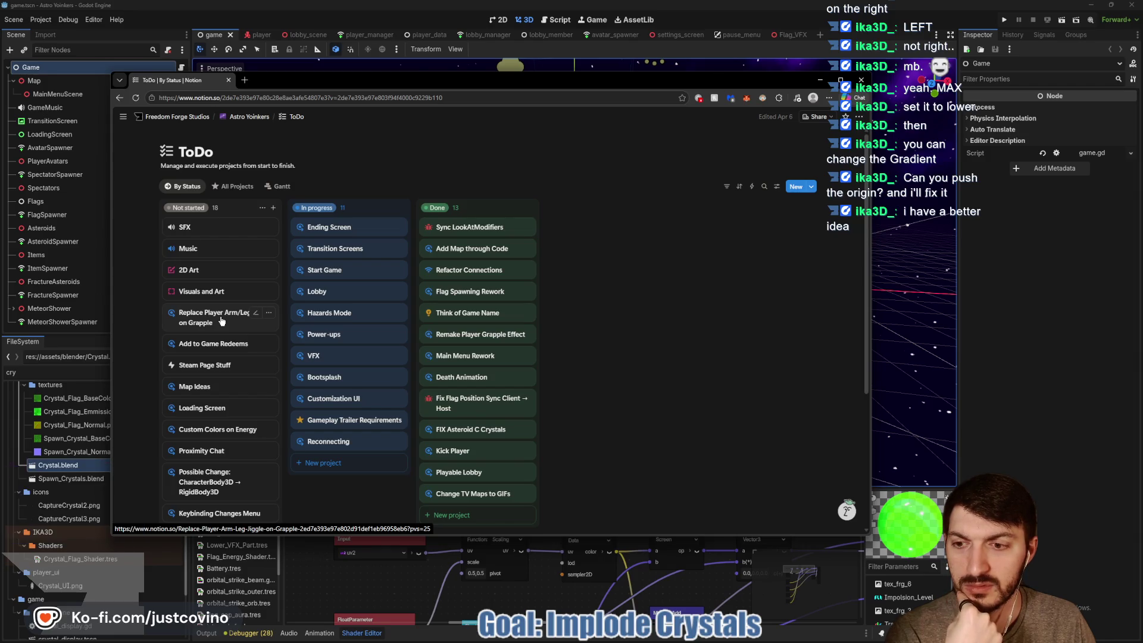
# Browse the Not started cards, ending on the Keybinding Changes Menu page's action items.
pyautogui.scroll(-1, 221, 322)
pyautogui.scroll(-3, 223, 327)
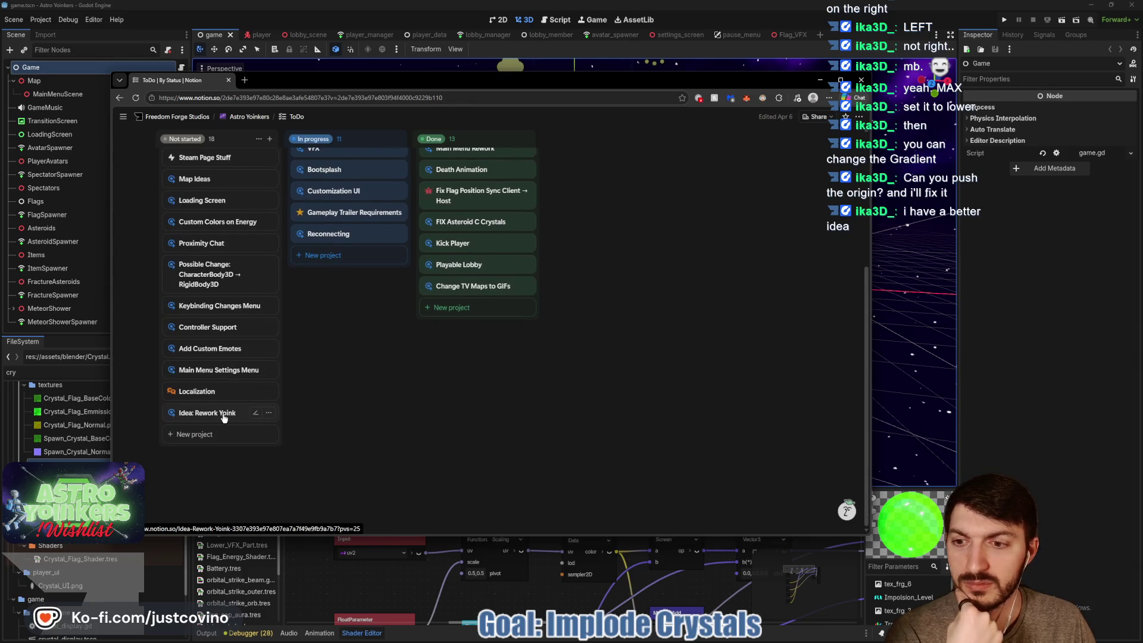
pyautogui.click(221, 412)
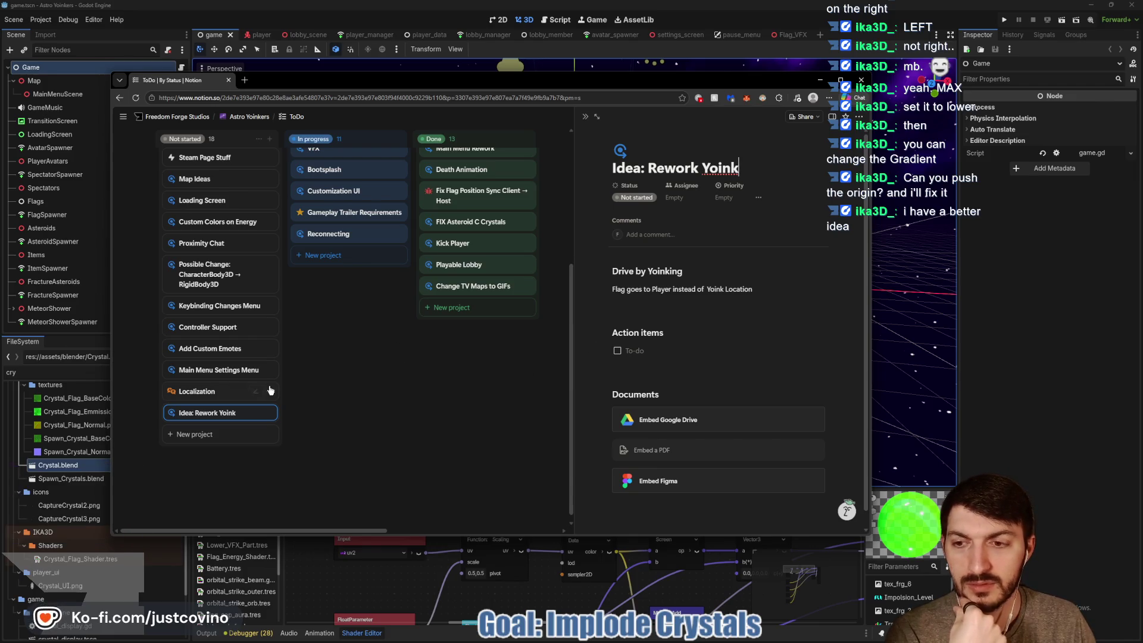
pyautogui.click(221, 392)
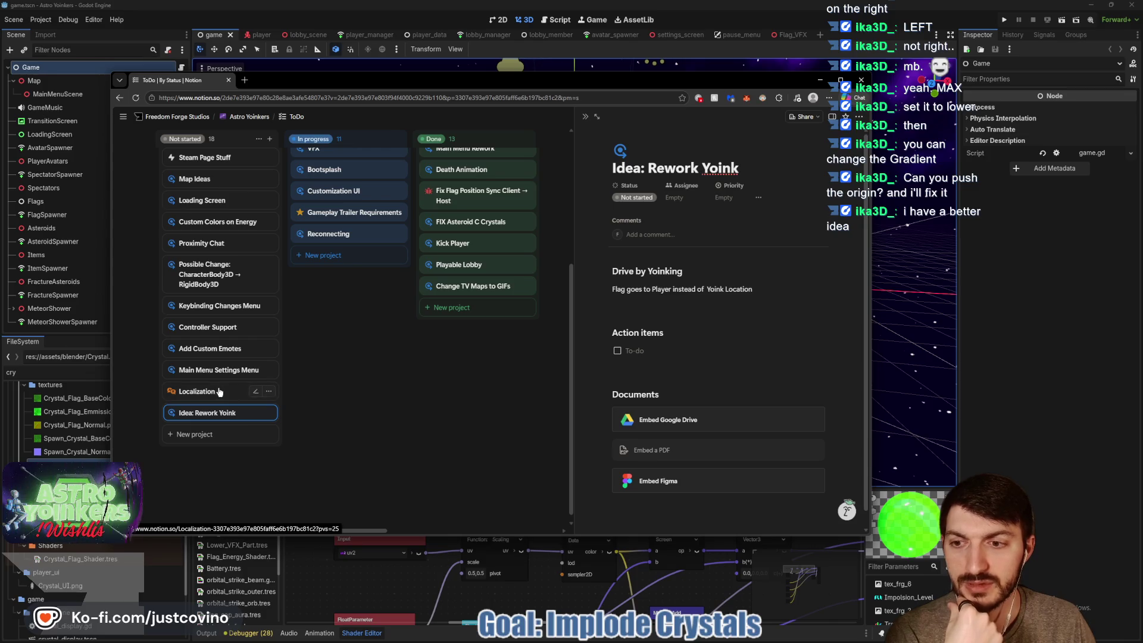
pyautogui.click(188, 371)
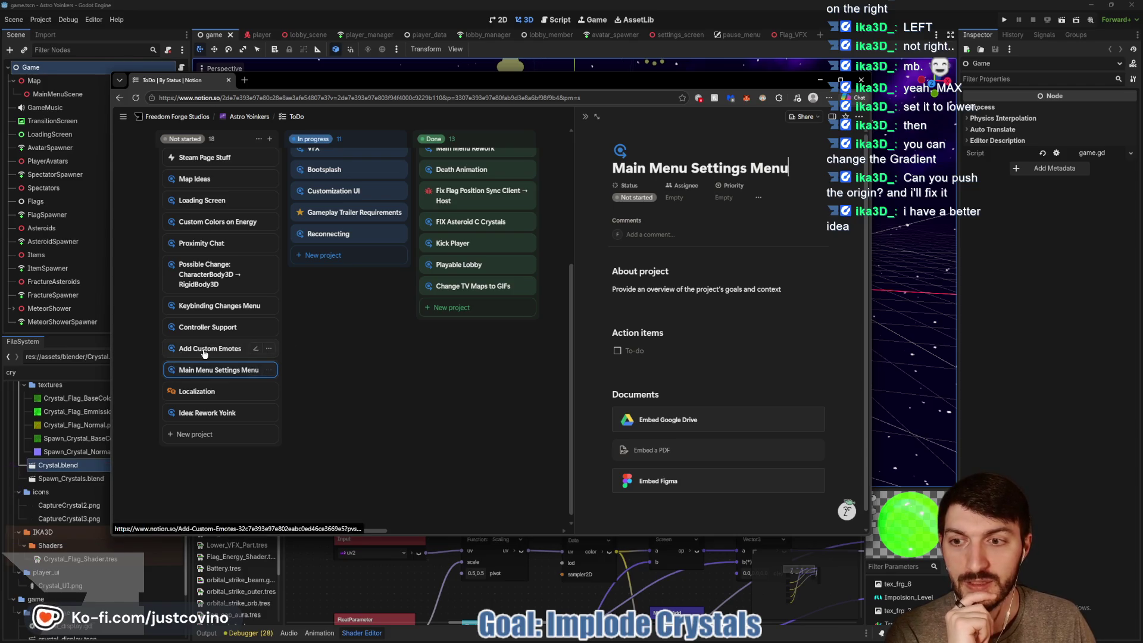
pyautogui.click(205, 330)
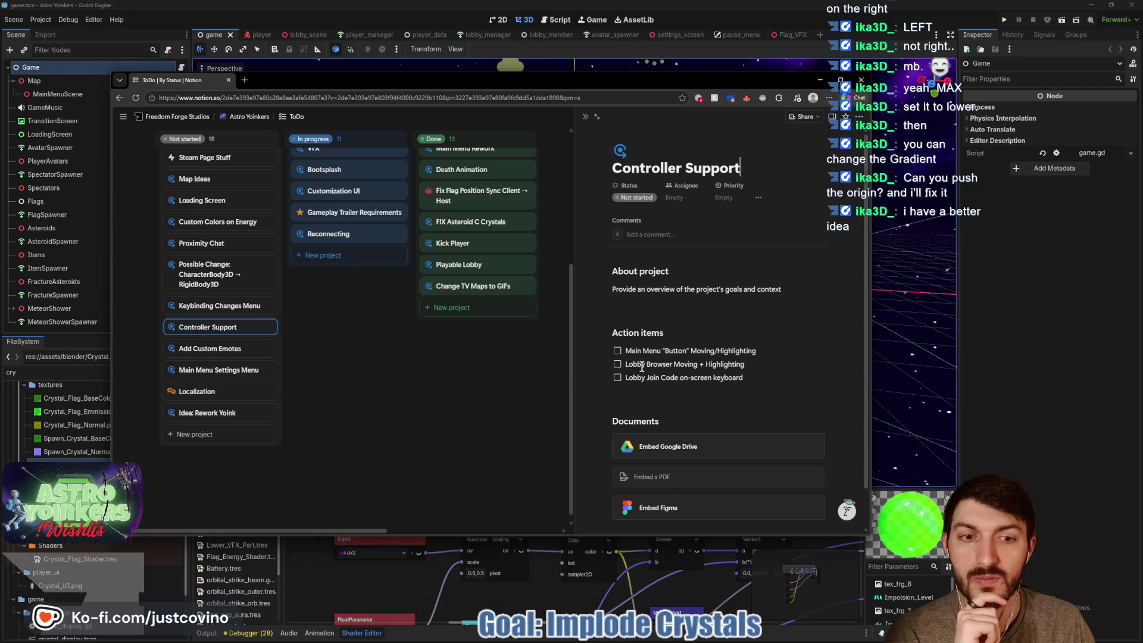
pyautogui.scroll(1, 346, 415)
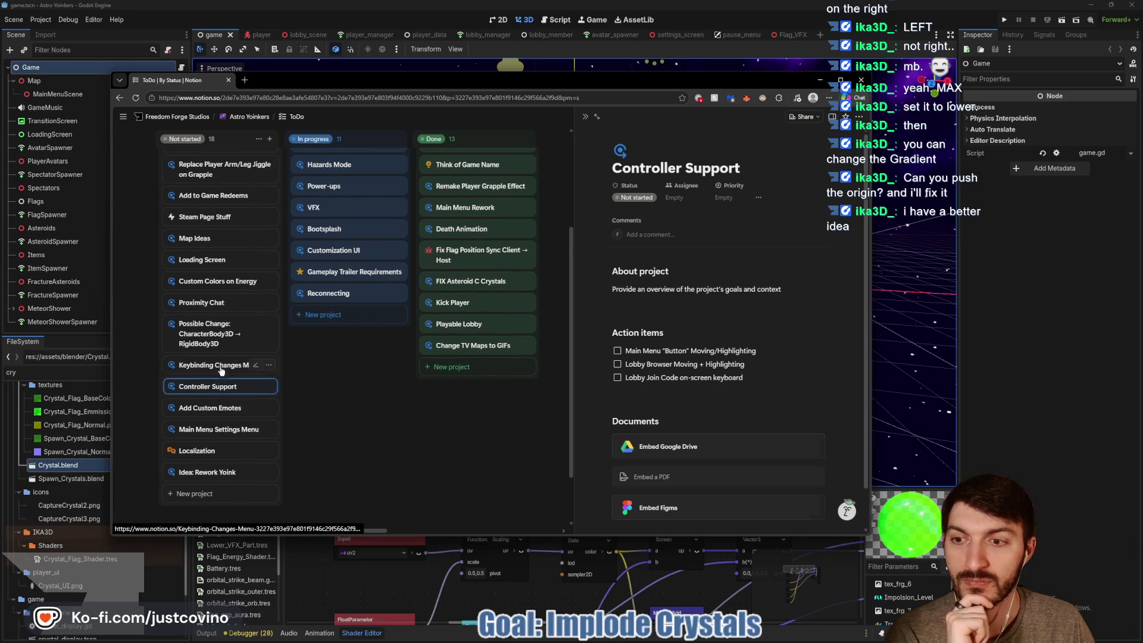
pyautogui.click(223, 367)
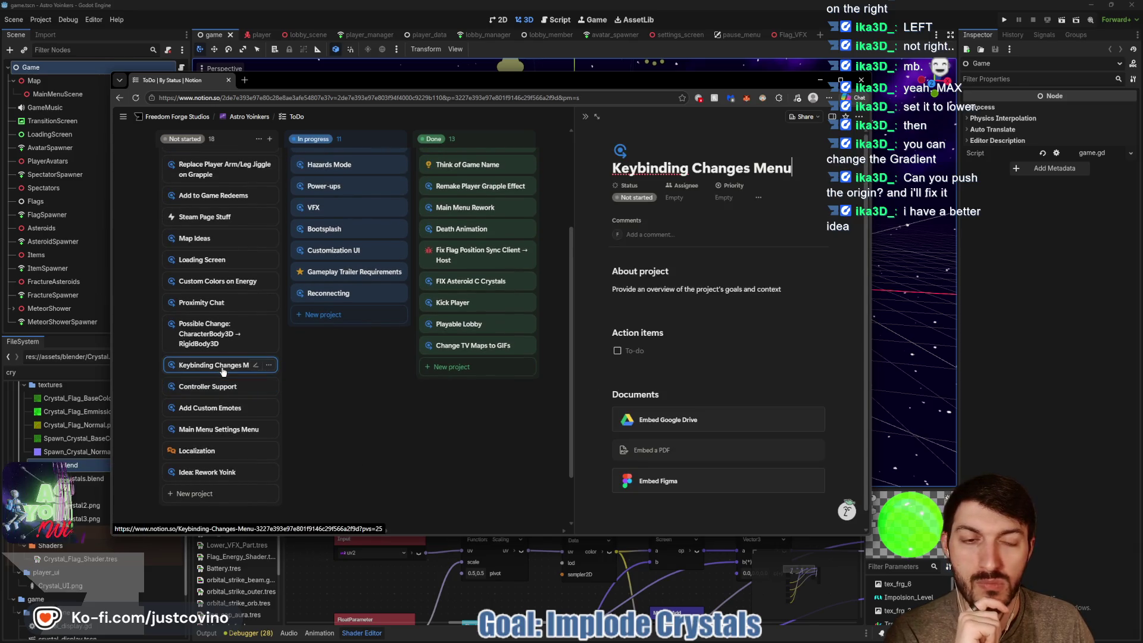
pyautogui.click(668, 350)
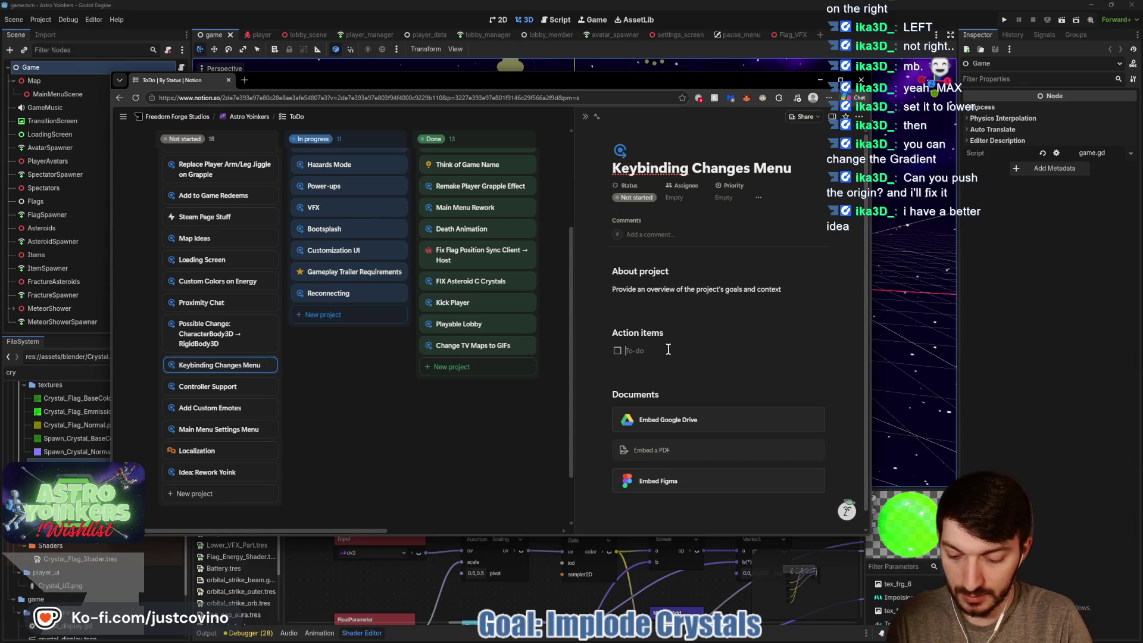
# Add three action items: connected-controller visual with button locations, Reset to Default, and Multi-Binding (2 buttons, same thing).
pyautogui.write('HaveVisual of Contr')
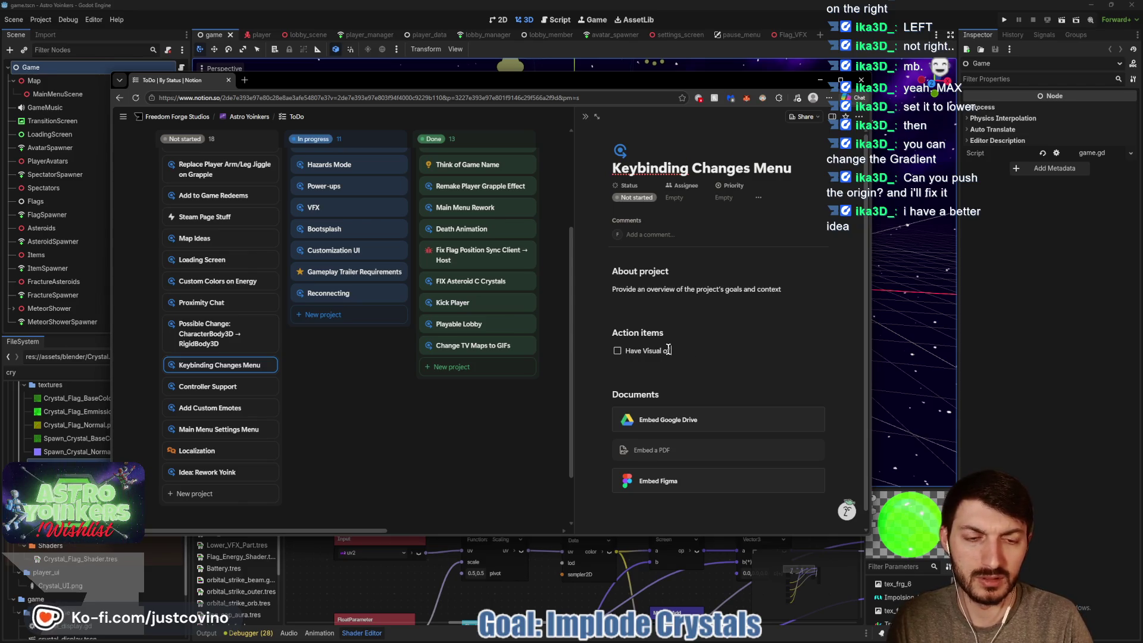
pyautogui.write(' Connected Controller')
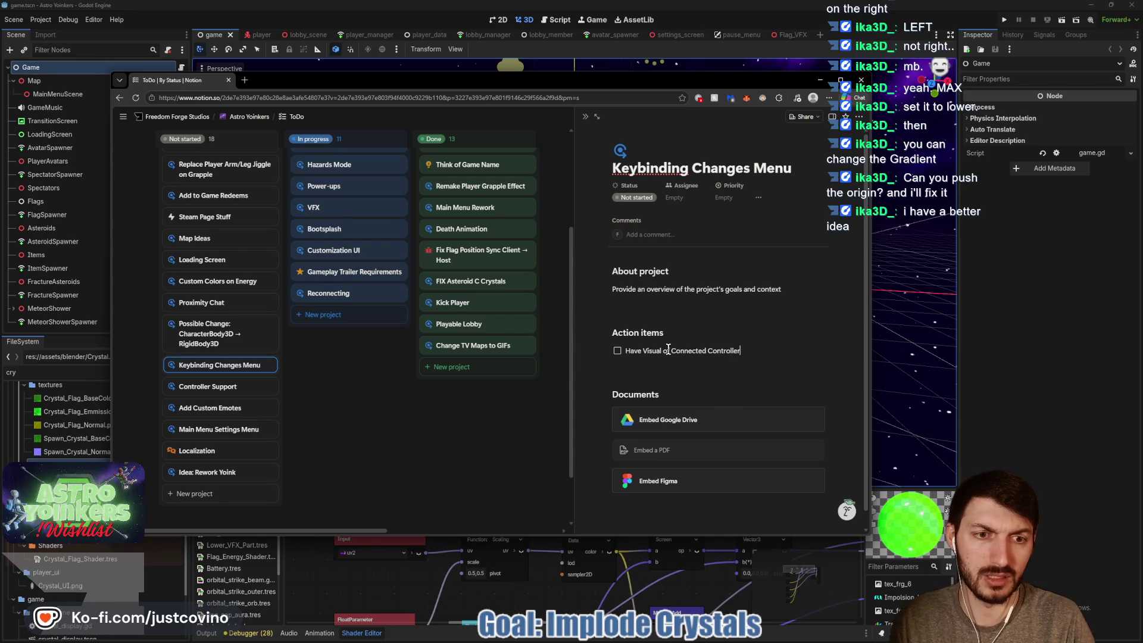
pyautogui.write(' with')
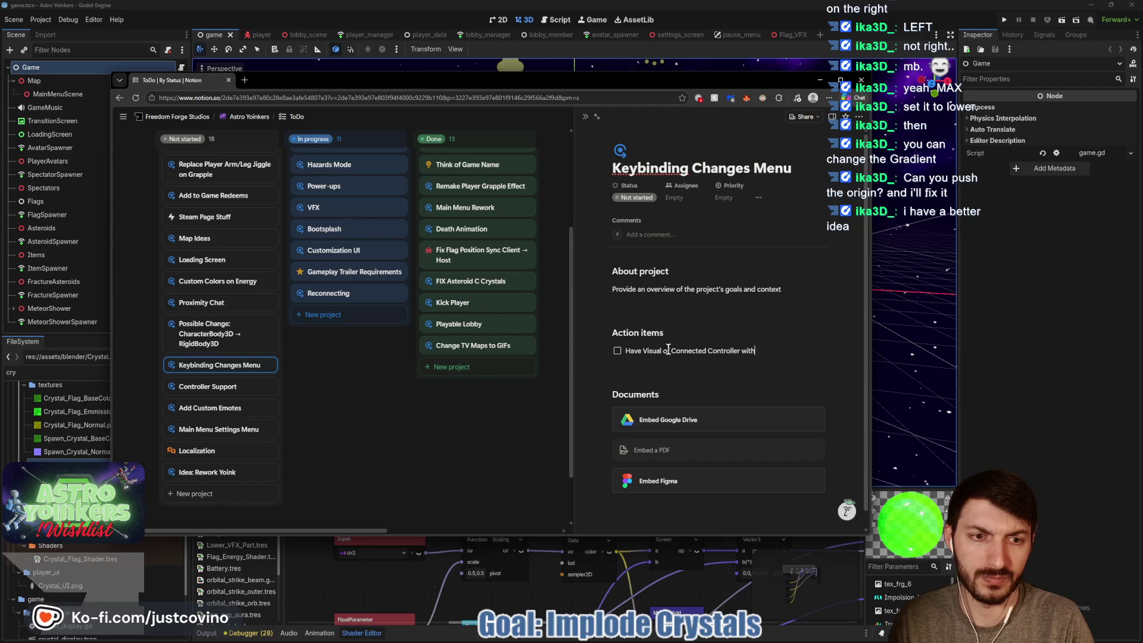
pyautogui.write(' button locations')
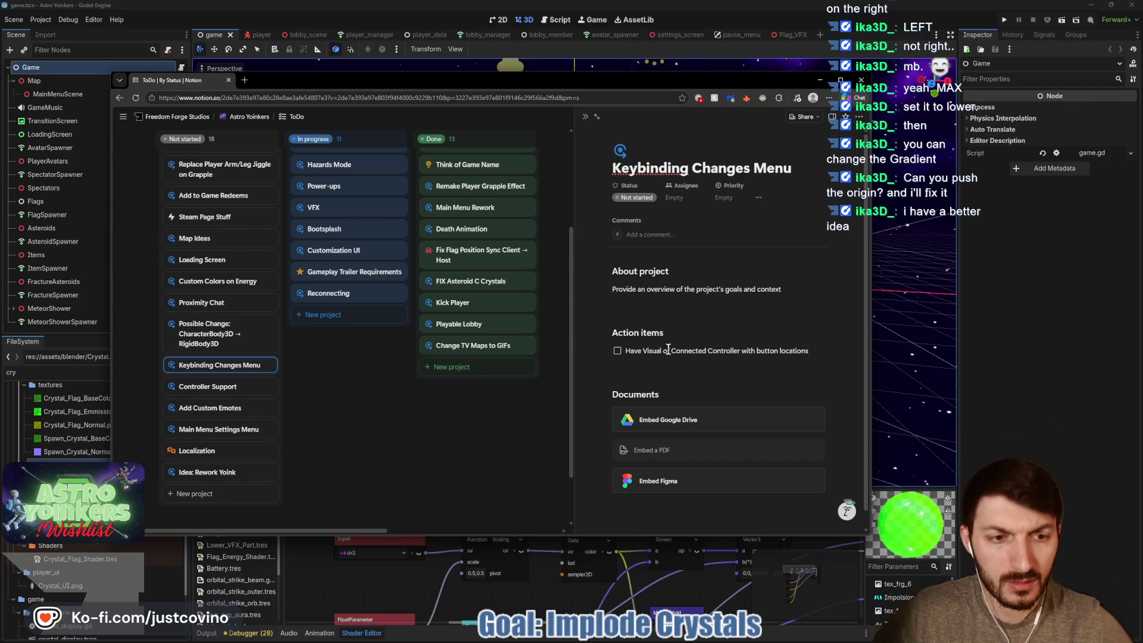
pyautogui.press('Return')
pyautogui.write('on to')
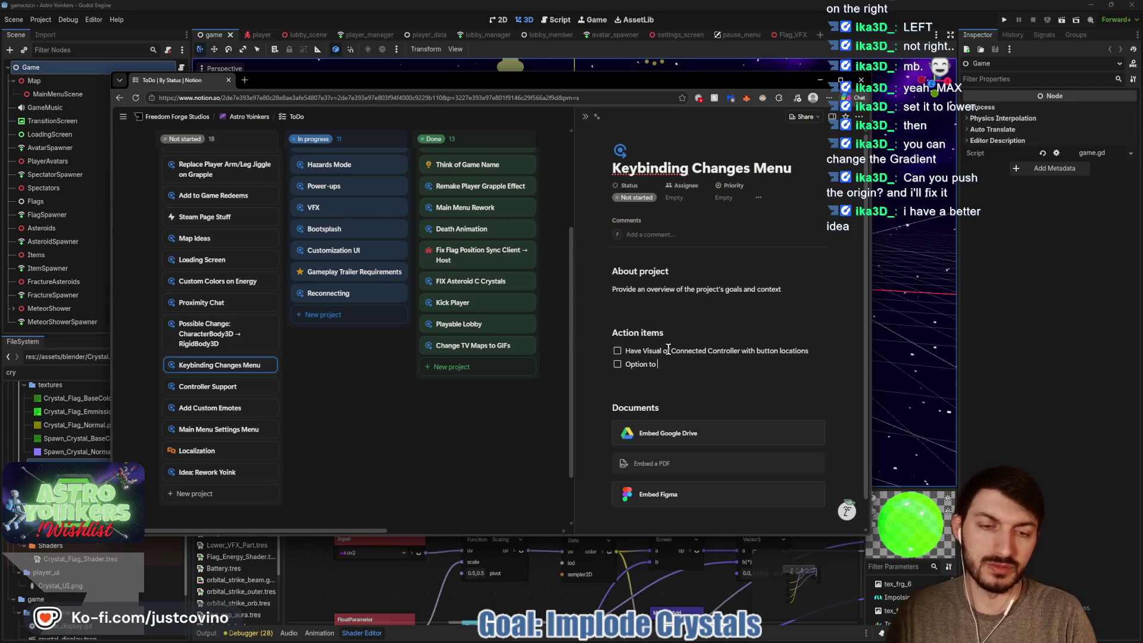
pyautogui.write(' Reset to Default')
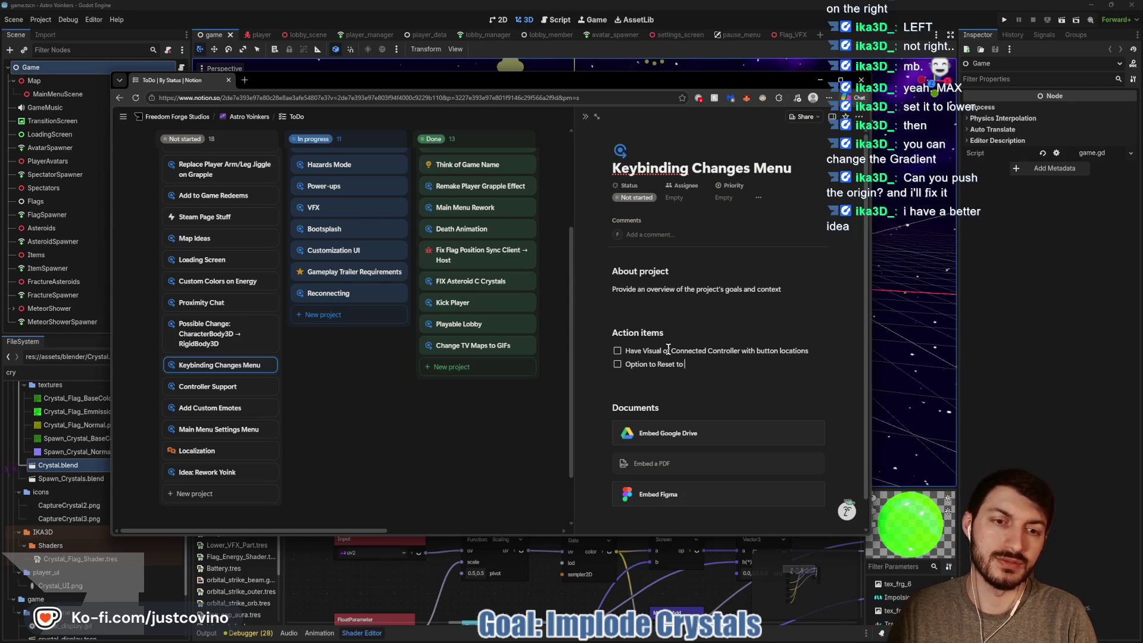
pyautogui.press('Return')
pyautogui.write('Opt')
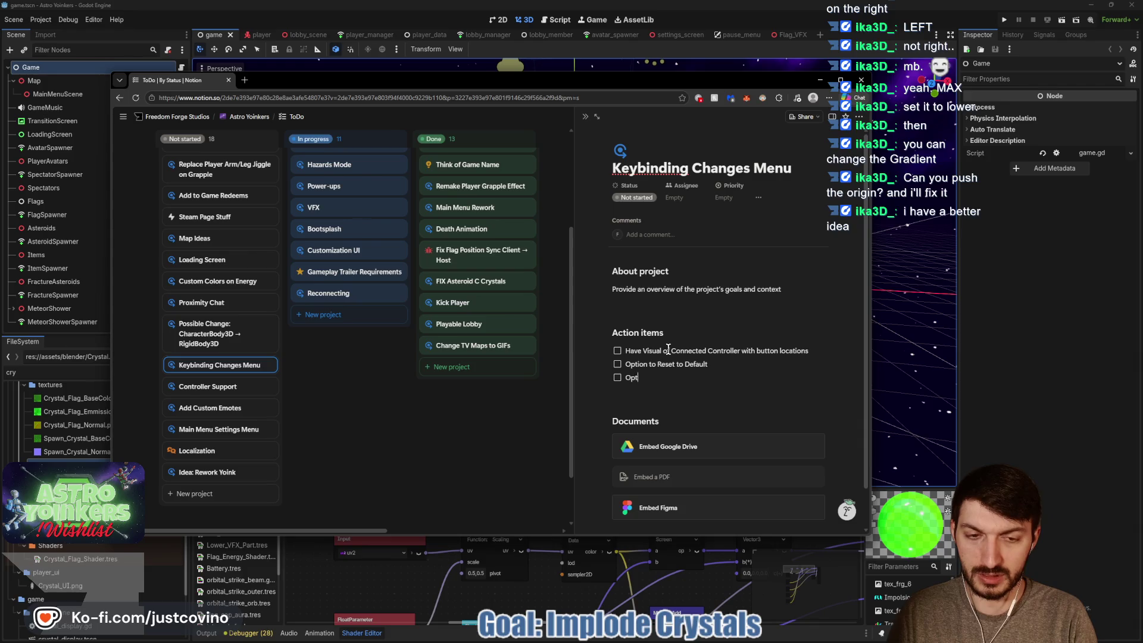
pyautogui.write('ion for Multi')
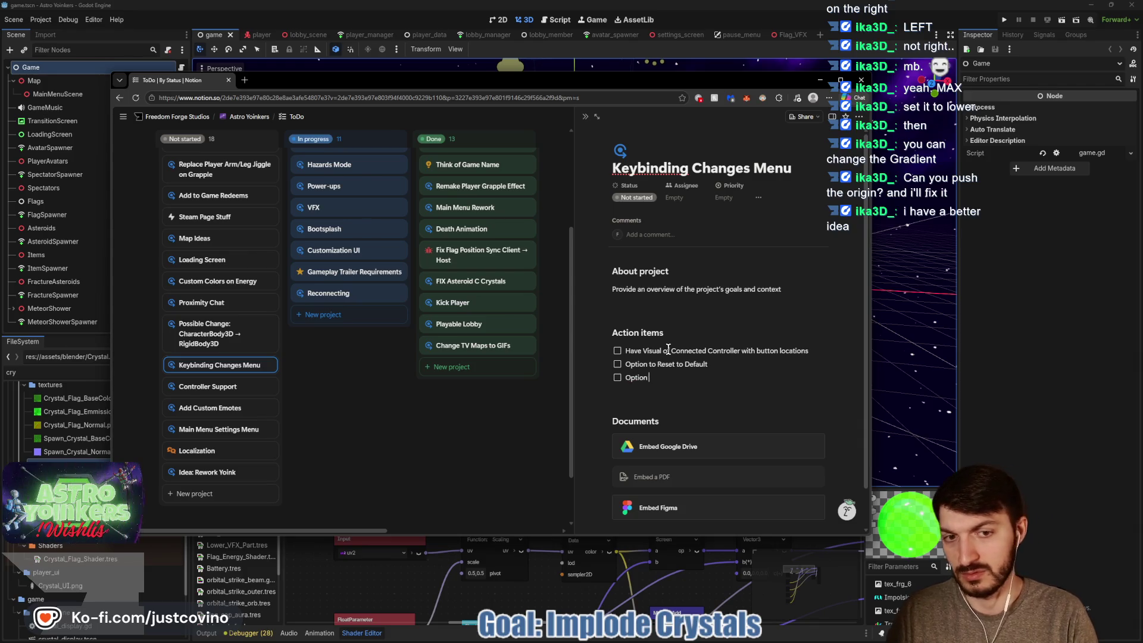
pyautogui.write('-Binding (')
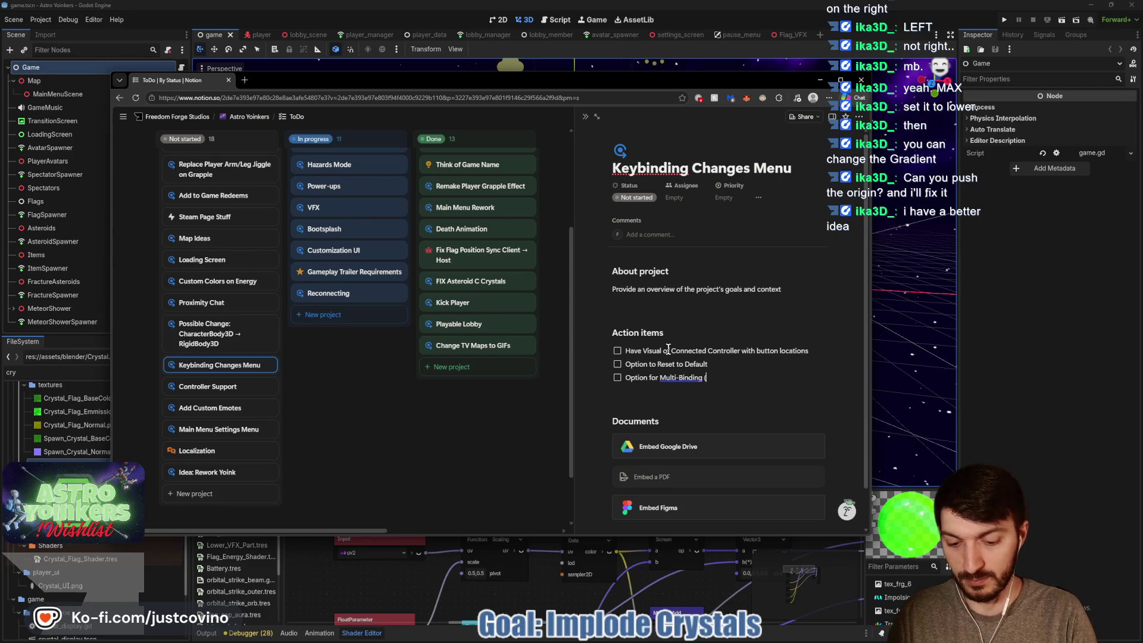
pyautogui.write('2 different buttons do')
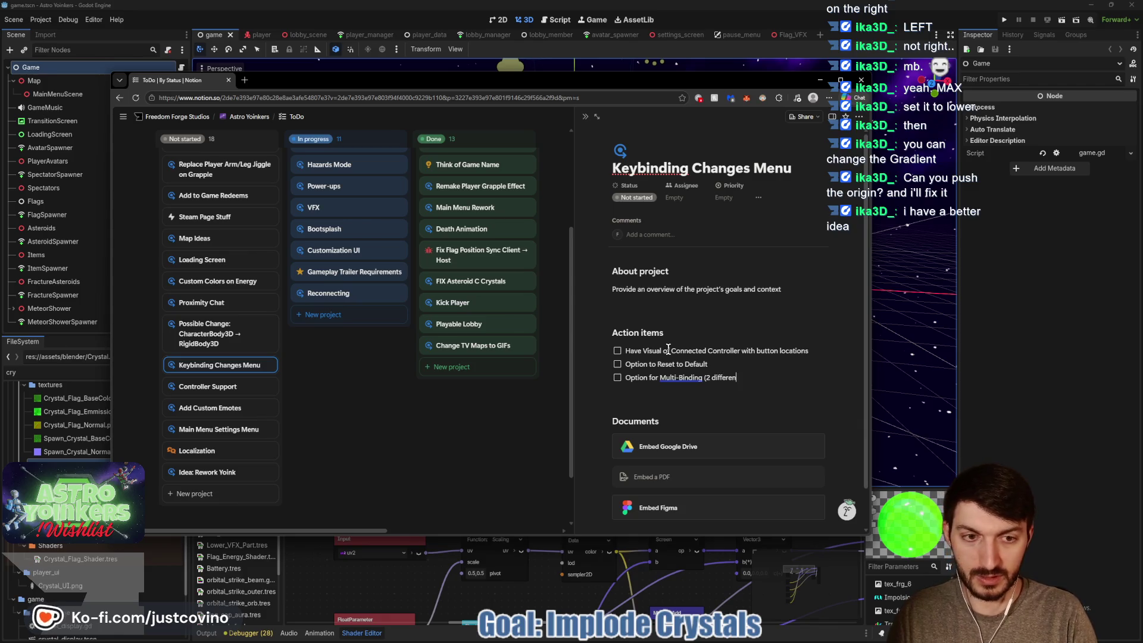
pyautogui.write('ing same thing')
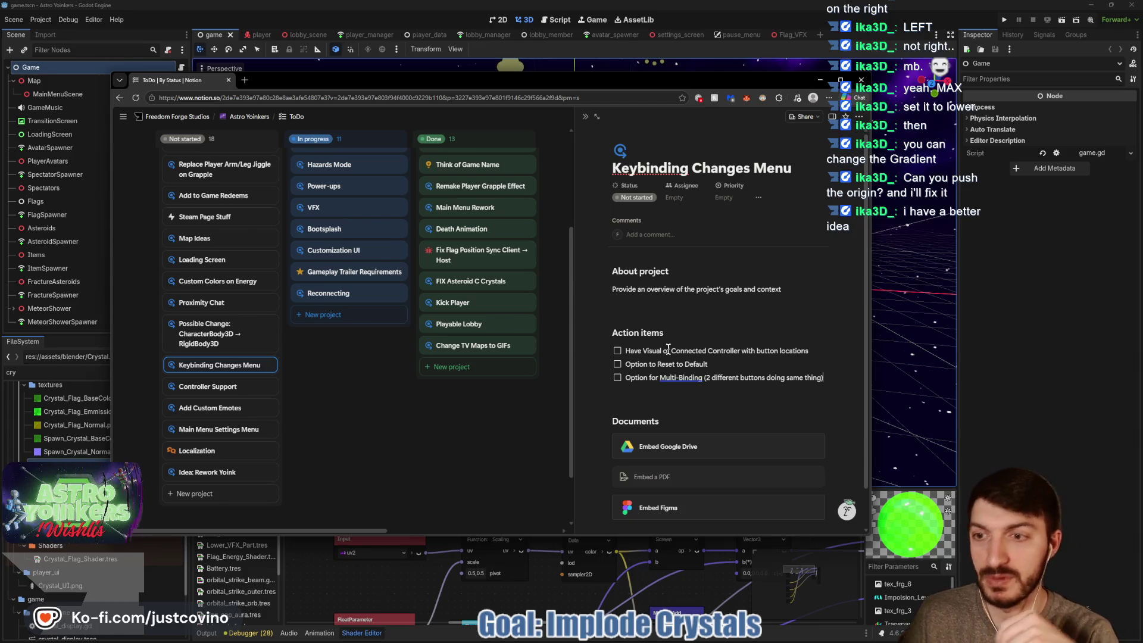
# Open the Proximity Chat card and replace its placeholder overview text with a proximity chat note.
pyautogui.click(222, 305)
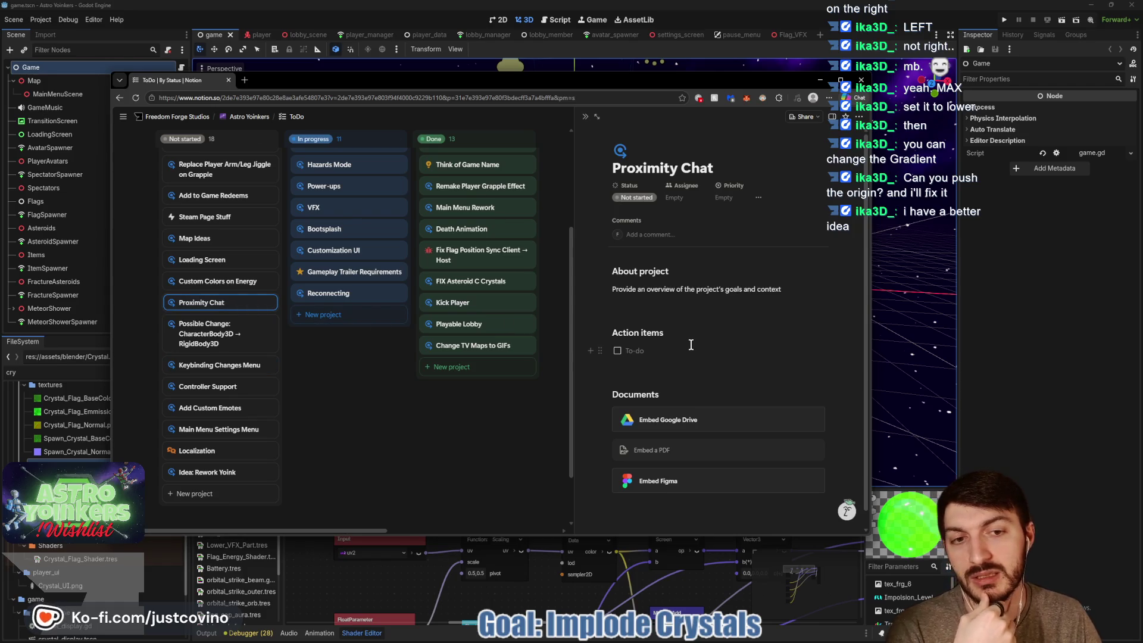
pyautogui.moveTo(786, 291); pyautogui.dragTo(611, 290)
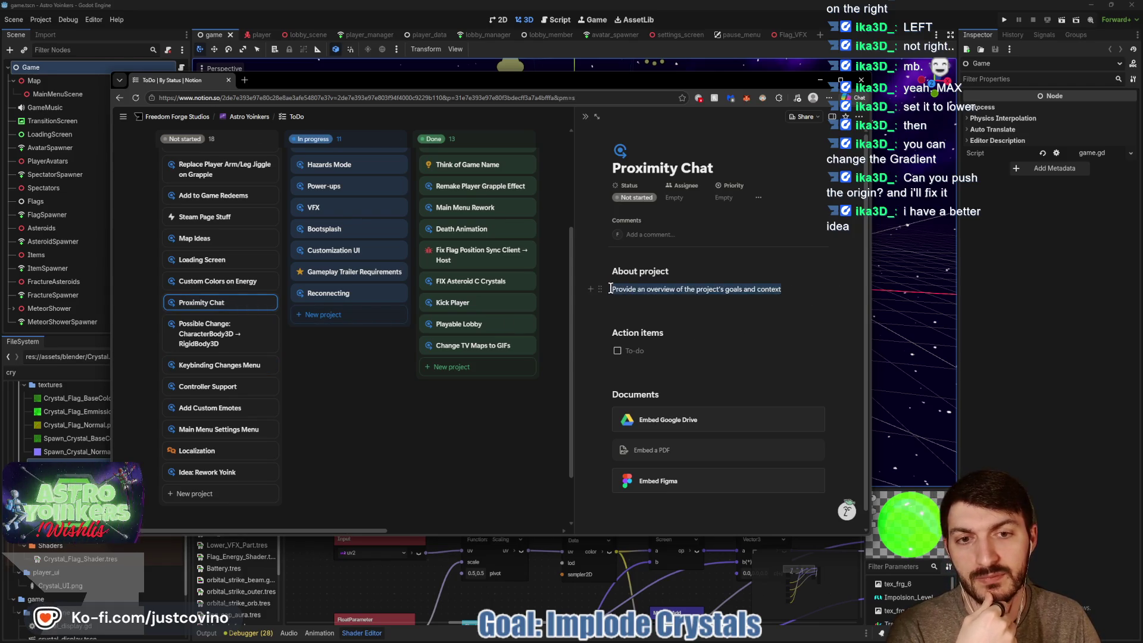
pyautogui.write('Figur')
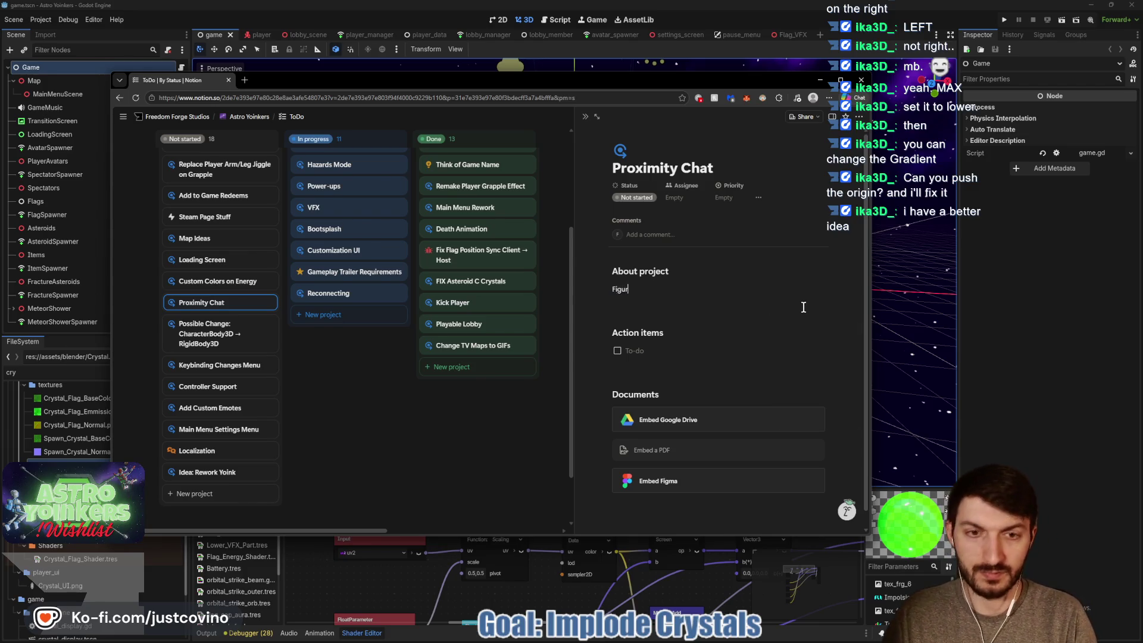
pyautogui.write('e out how to')
pyautogui.write('ld ')
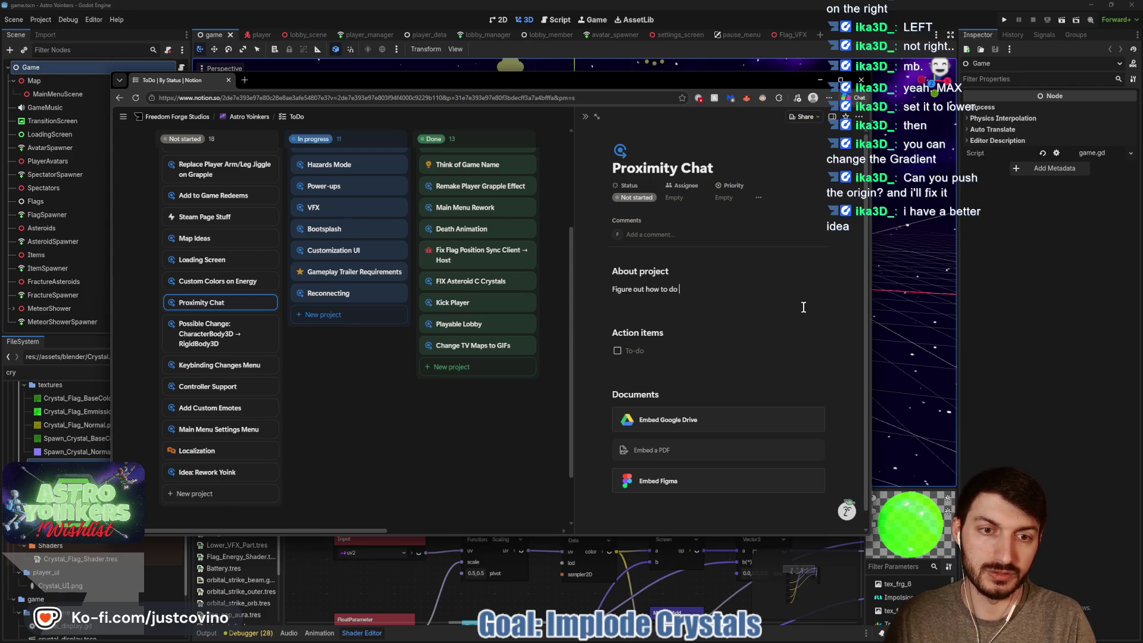
pyautogui.write('ximity chat')
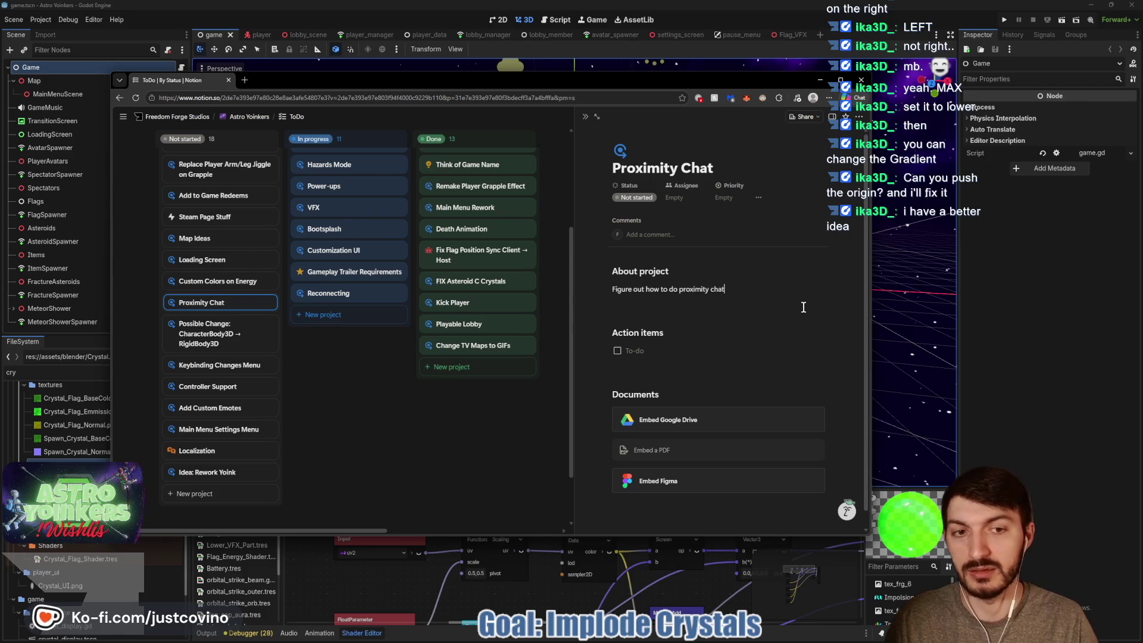
# Add 'Push-to-talk vs Threshold' and a mute-specific-players item below the Button to Mute to-do.
pyautogui.click(671, 347)
pyautogui.write('Button to Mute')
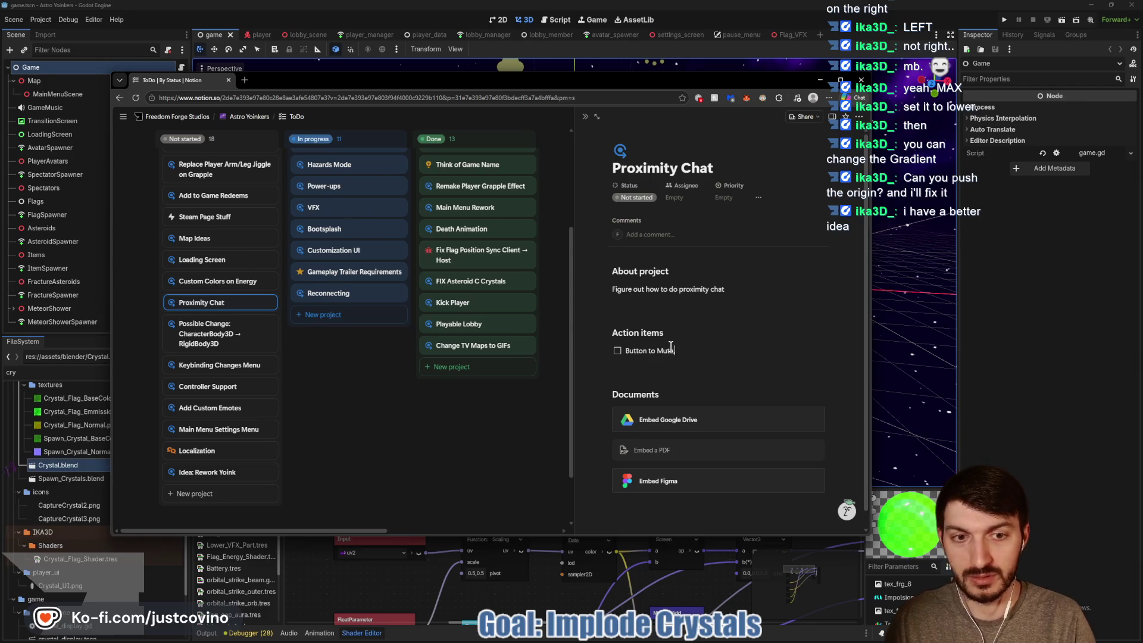
pyautogui.write(', P')
pyautogui.press('BackSpace')
pyautogui.press('BackSpace')
pyautogui.press('BackSpace')
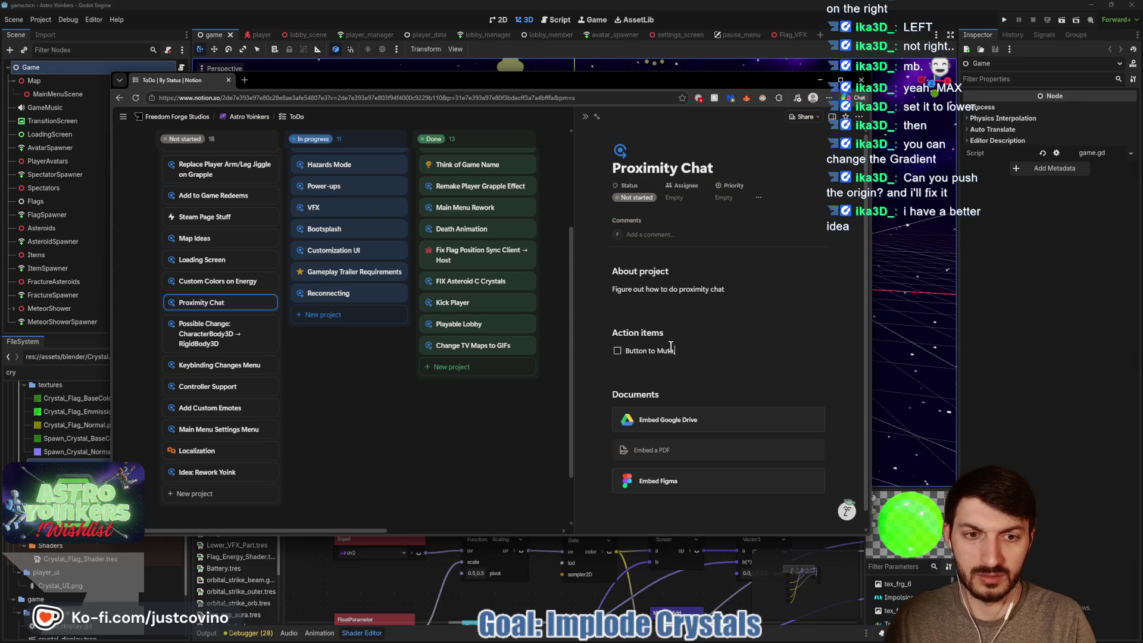
pyautogui.press('Return')
pyautogui.write('Push')
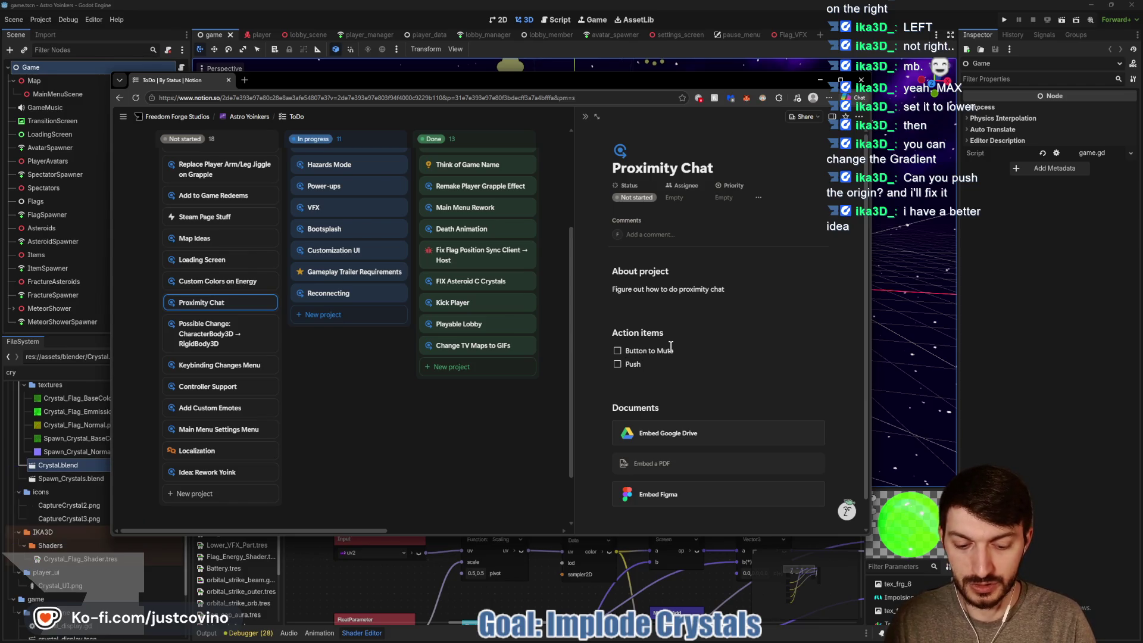
pyautogui.write('-to-')
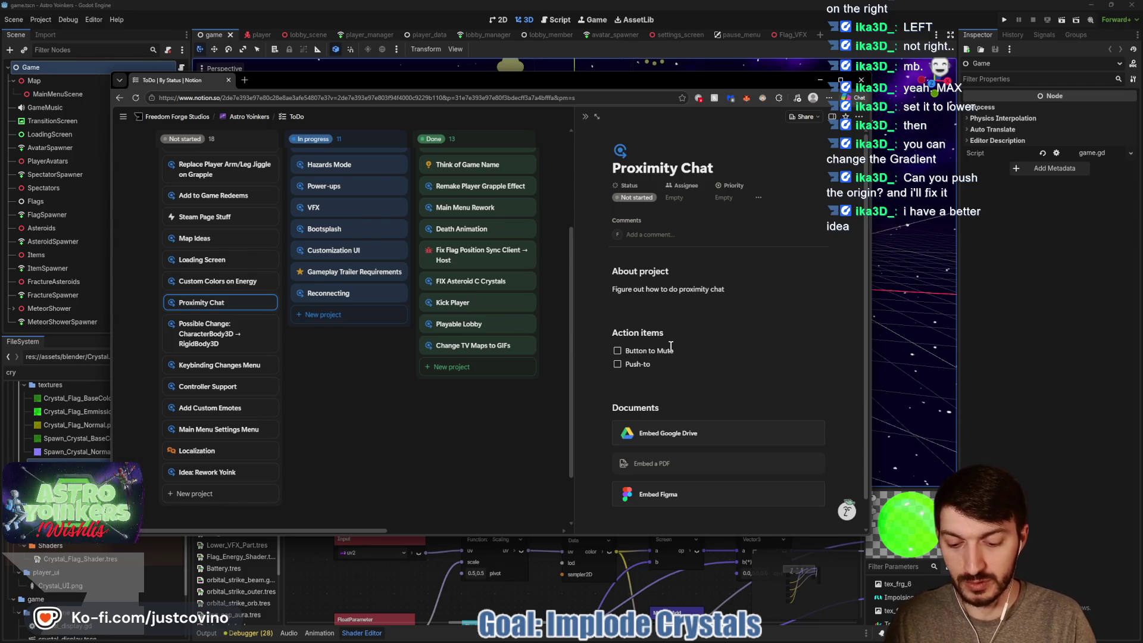
pyautogui.write('talk vs')
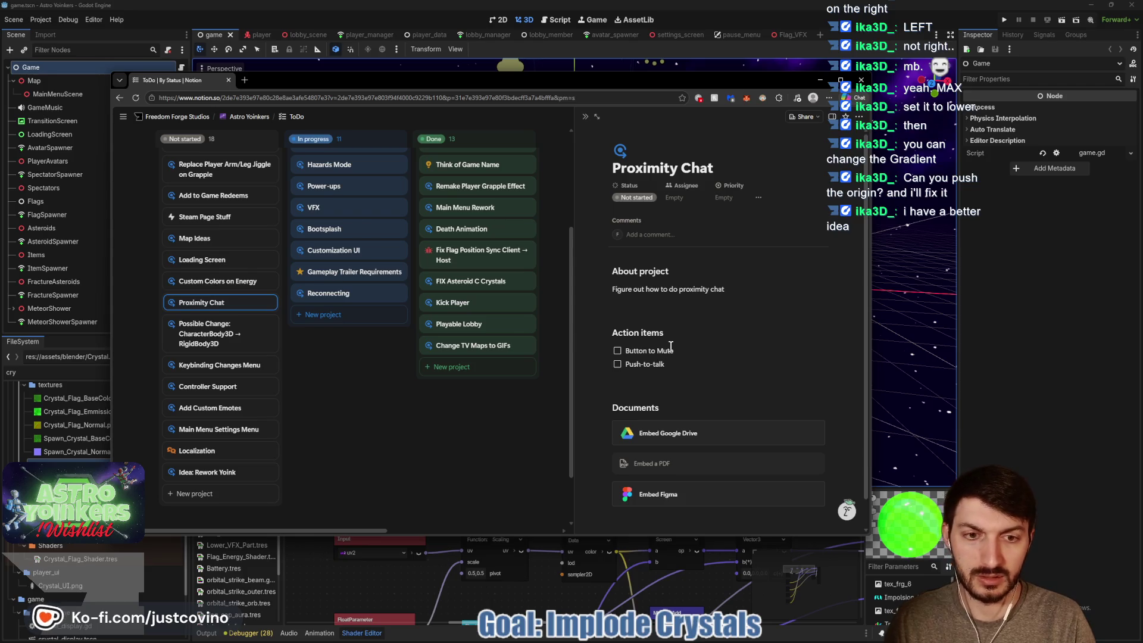
pyautogui.write(' Threshold')
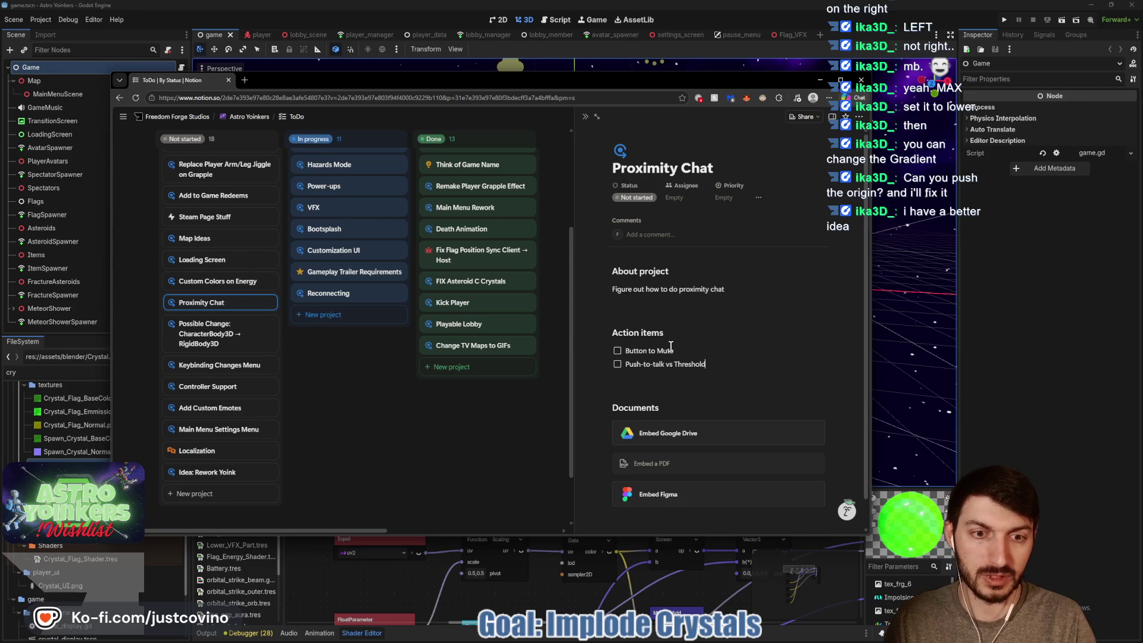
pyautogui.press('Return')
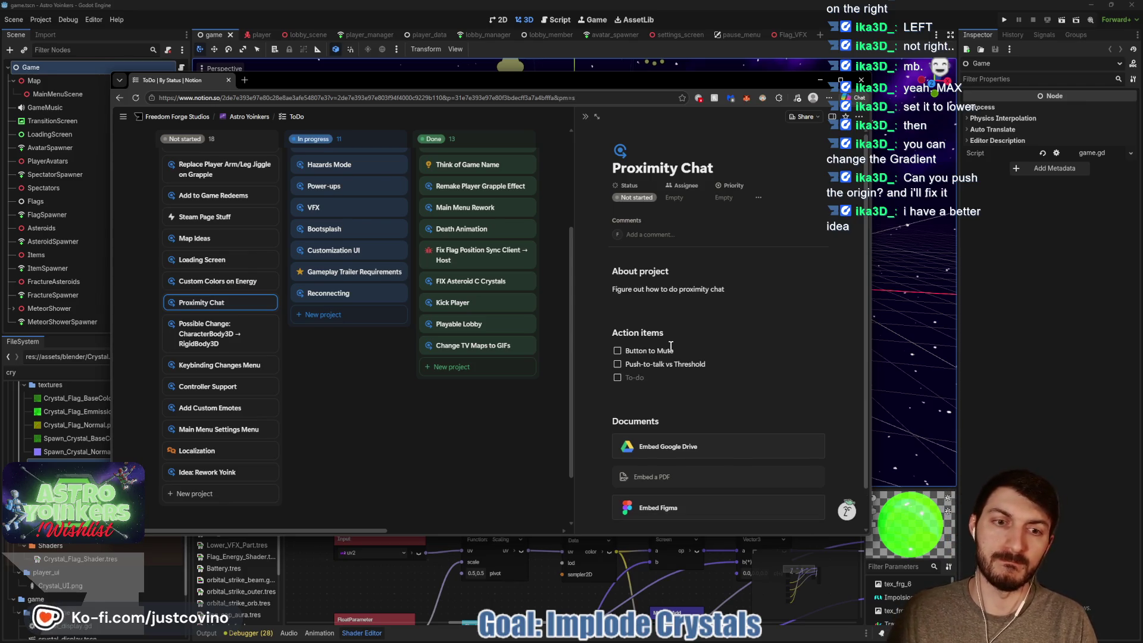
pyautogui.write('Mute Player')
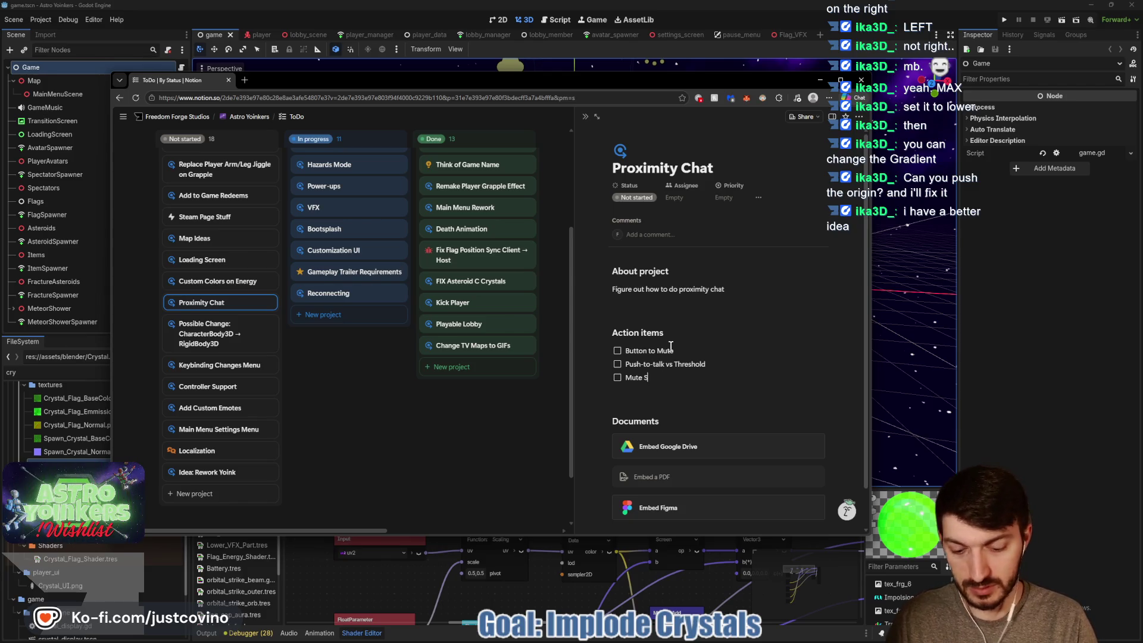
pyautogui.write('ific Player')
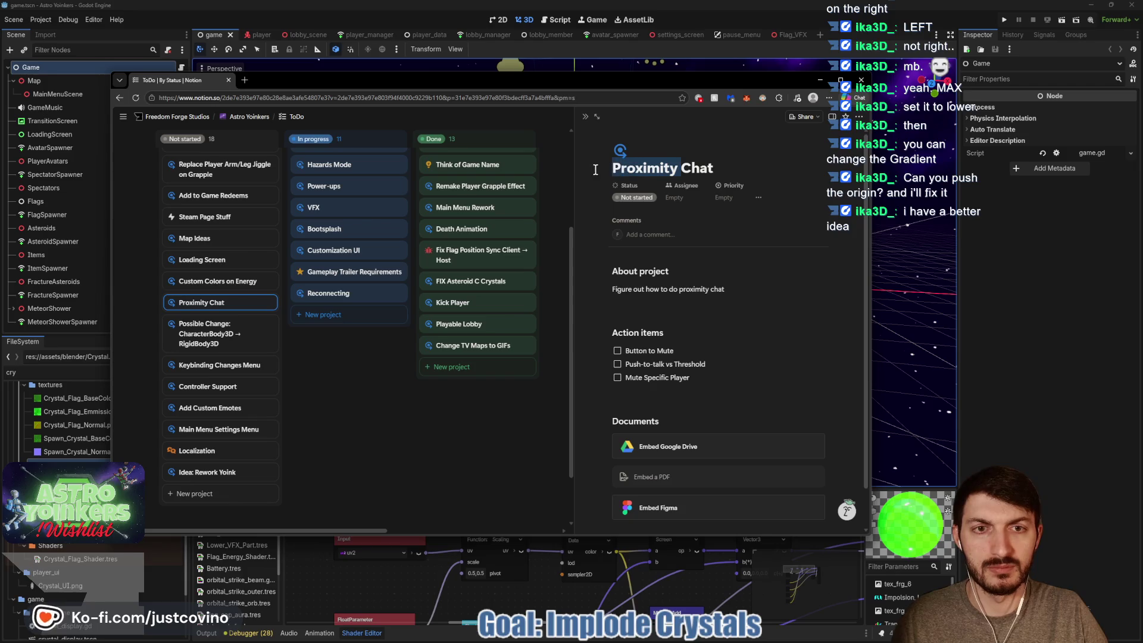
pyautogui.press('BackSpace')
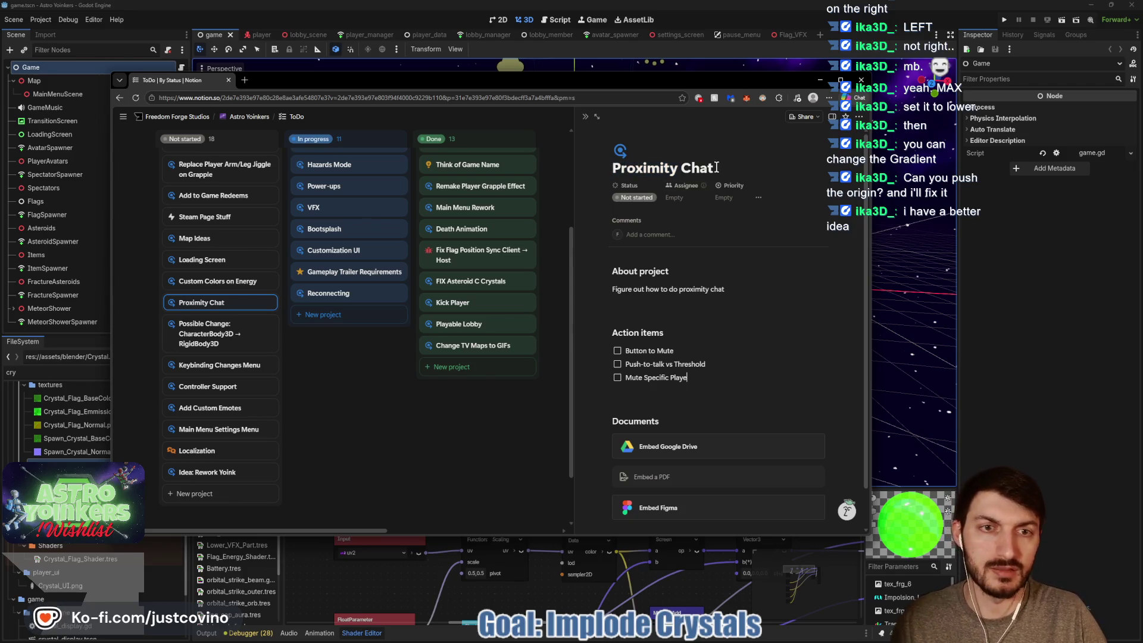
# Rename the page title to Chat and retitle the Action items heading as Proximity Voice Chat.
pyautogui.click(677, 169)
pyautogui.press('BackSpace')
pyautogui.press('BackSpace')
pyautogui.press('BackSpace')
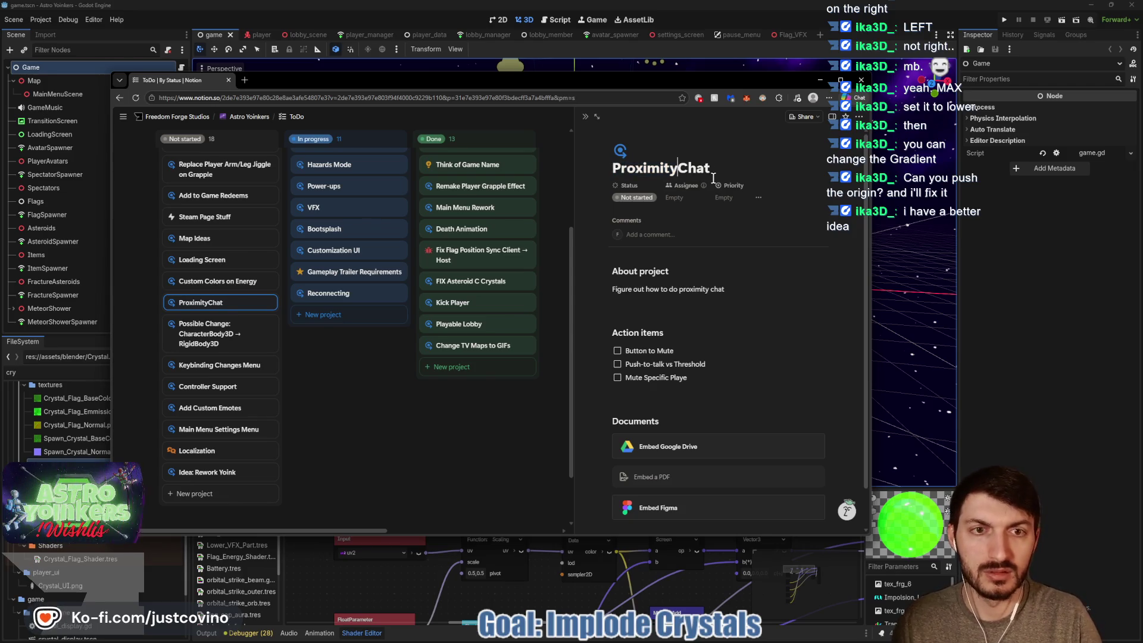
pyautogui.press('BackSpace')
pyautogui.moveTo(661, 333); pyautogui.dragTo(612, 332)
pyautogui.write('Proximity ')
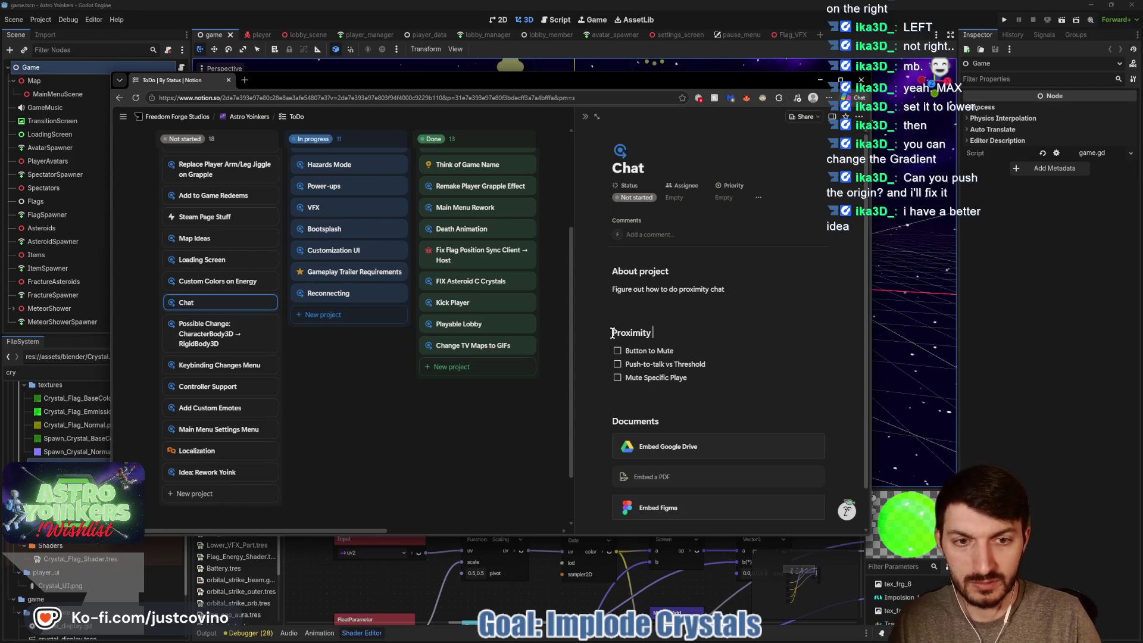
pyautogui.write('ChatV')
pyautogui.write(' Chat')
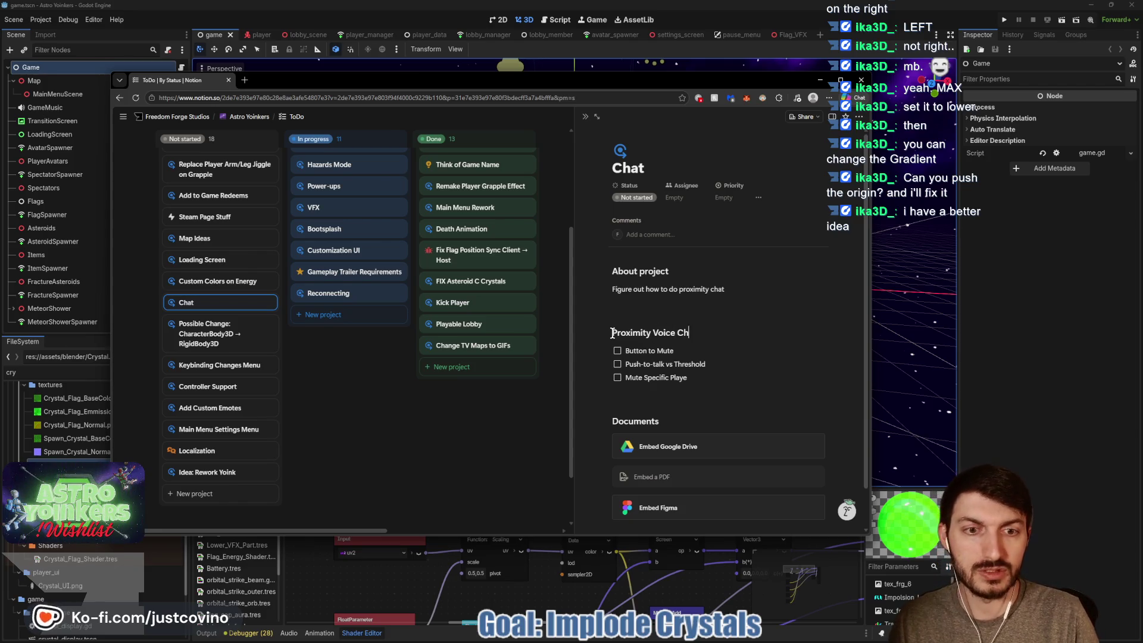
pyautogui.click(651, 392)
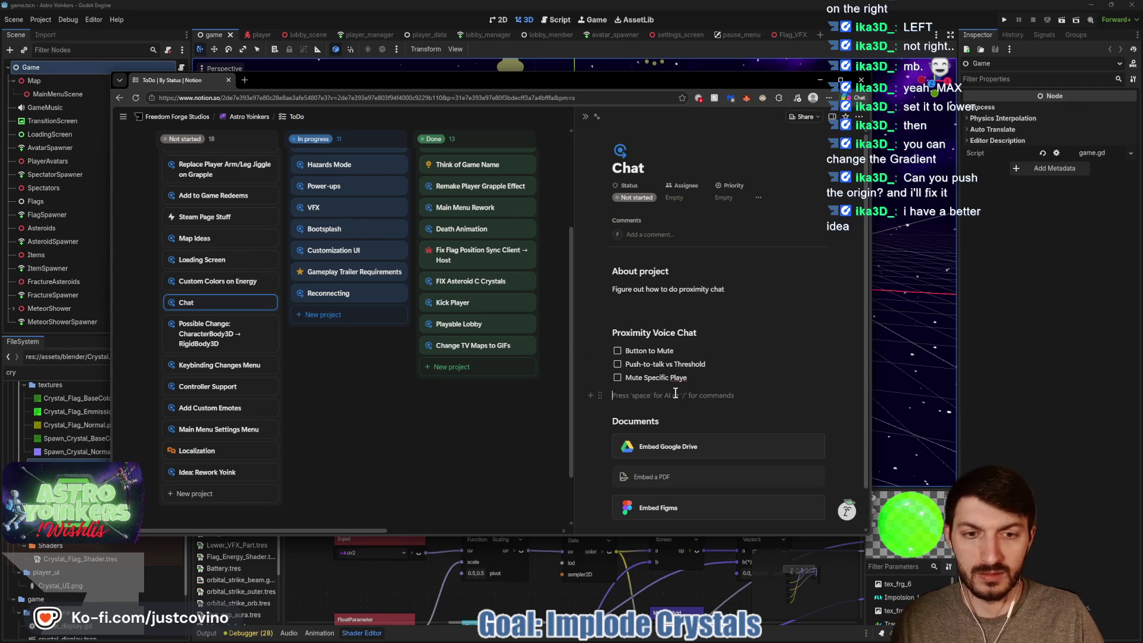
pyautogui.write('##')
# Add a Text Chat heading with a first to-do 'Team Chat & All Chat'.
pyautogui.press('space')
pyautogui.write('Text Chat')
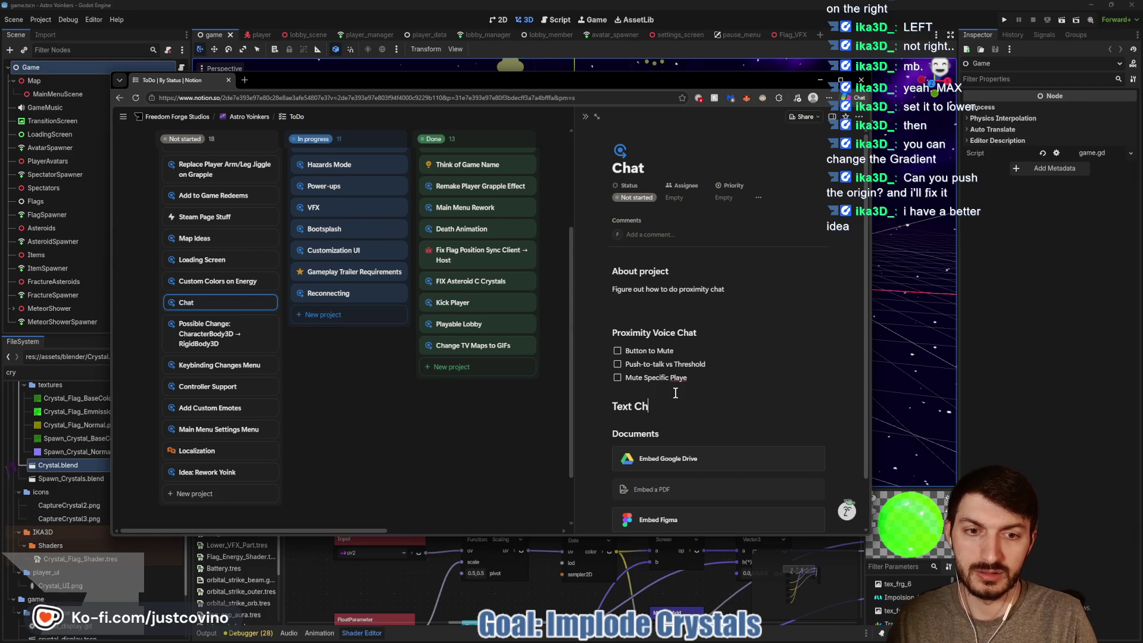
pyautogui.press('Return')
pyautogui.write('-')
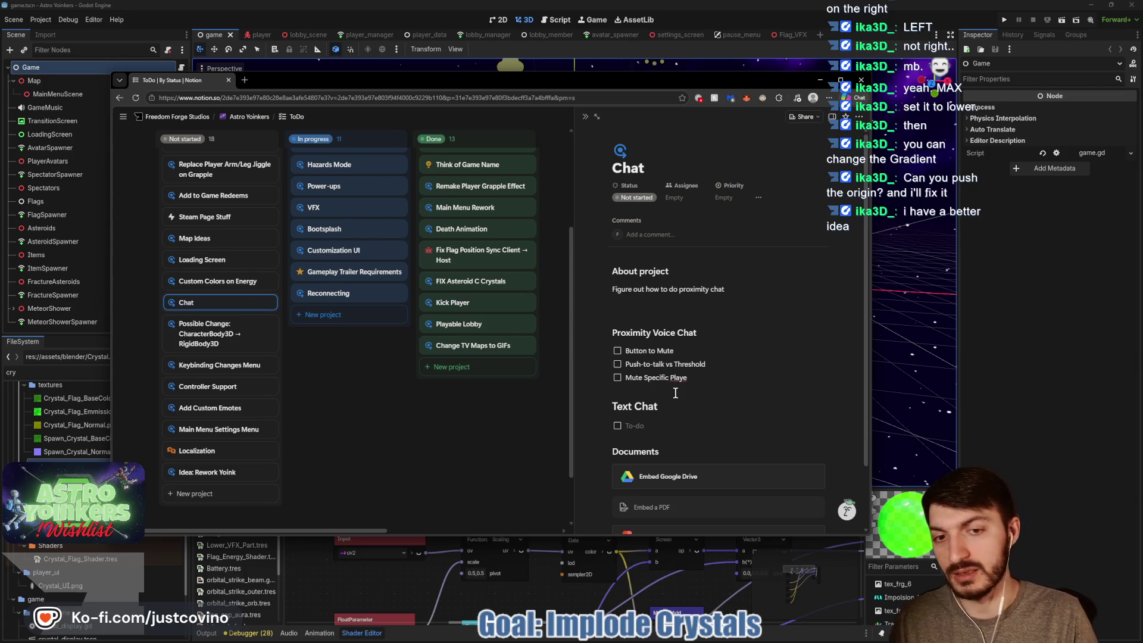
pyautogui.write('Team Chat')
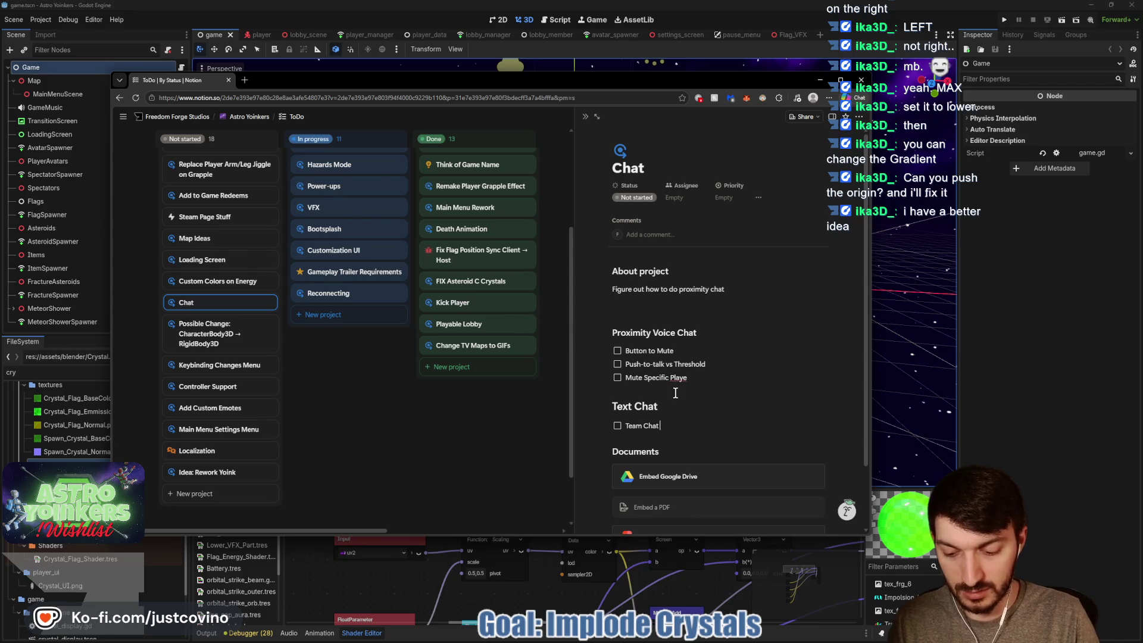
pyautogui.press('BackSpace')
pyautogui.press('BackSpace')
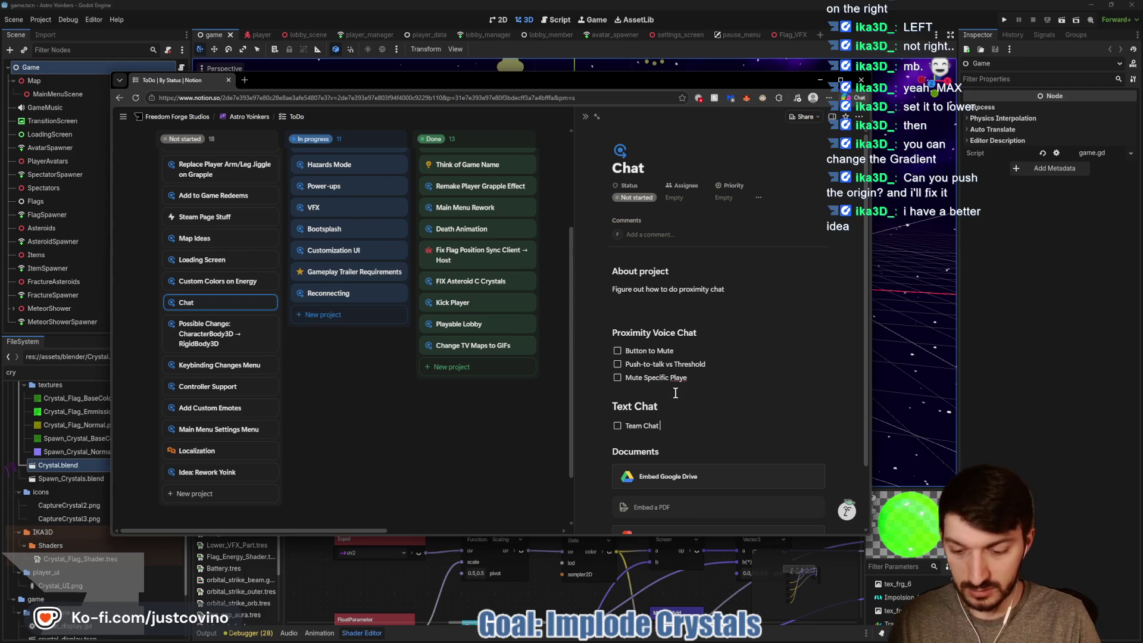
pyautogui.press('BackSpace')
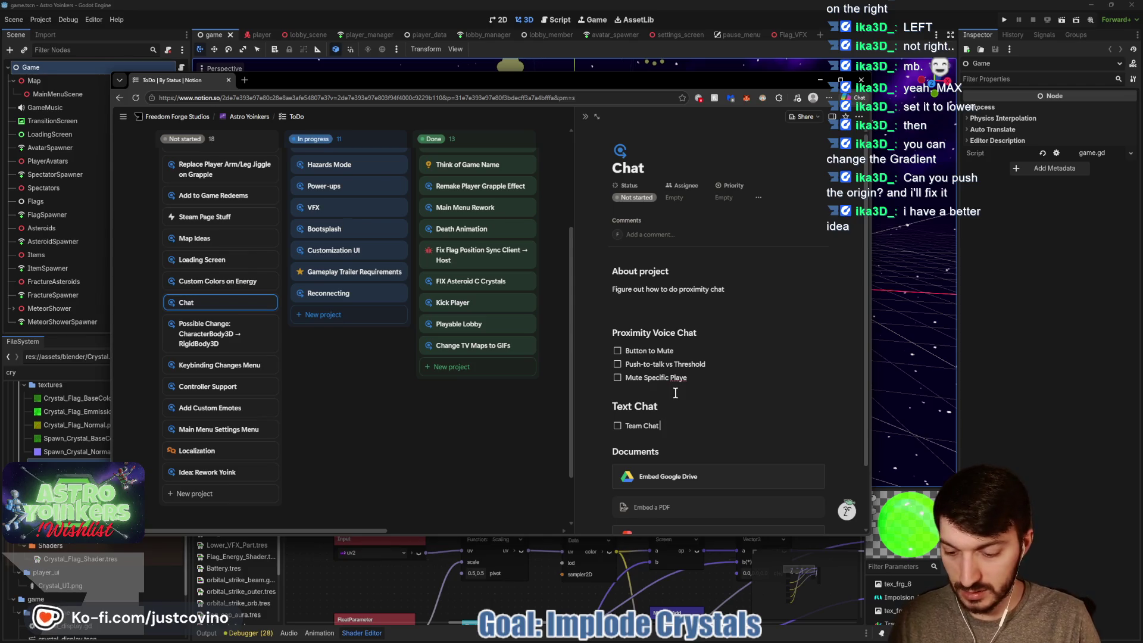
pyautogui.write('& A')
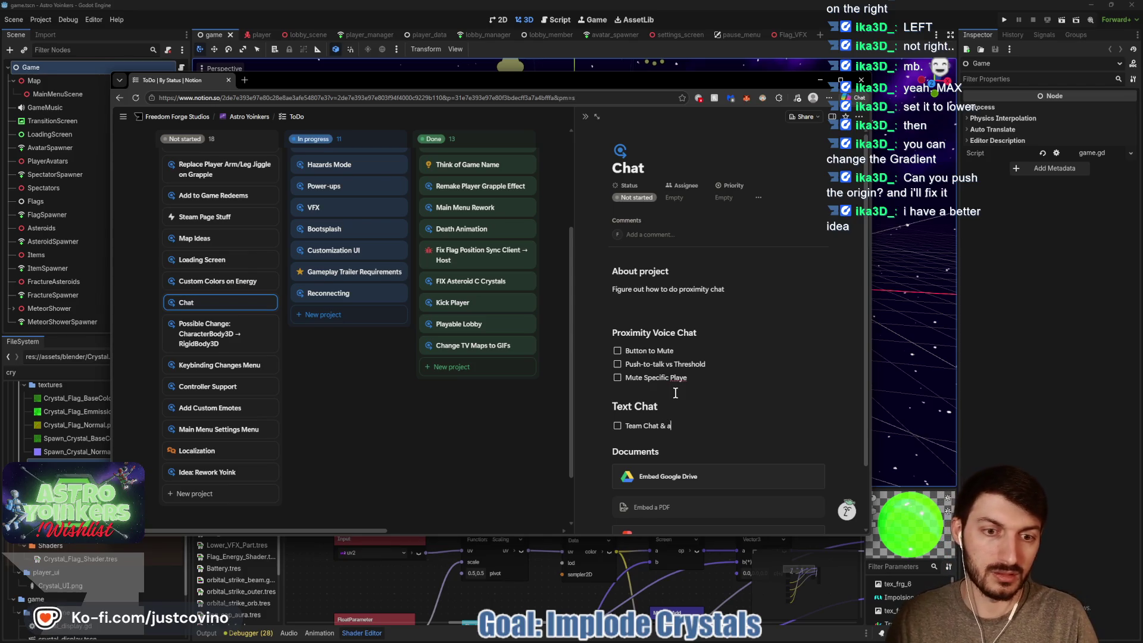
pyautogui.write('ll Chat')
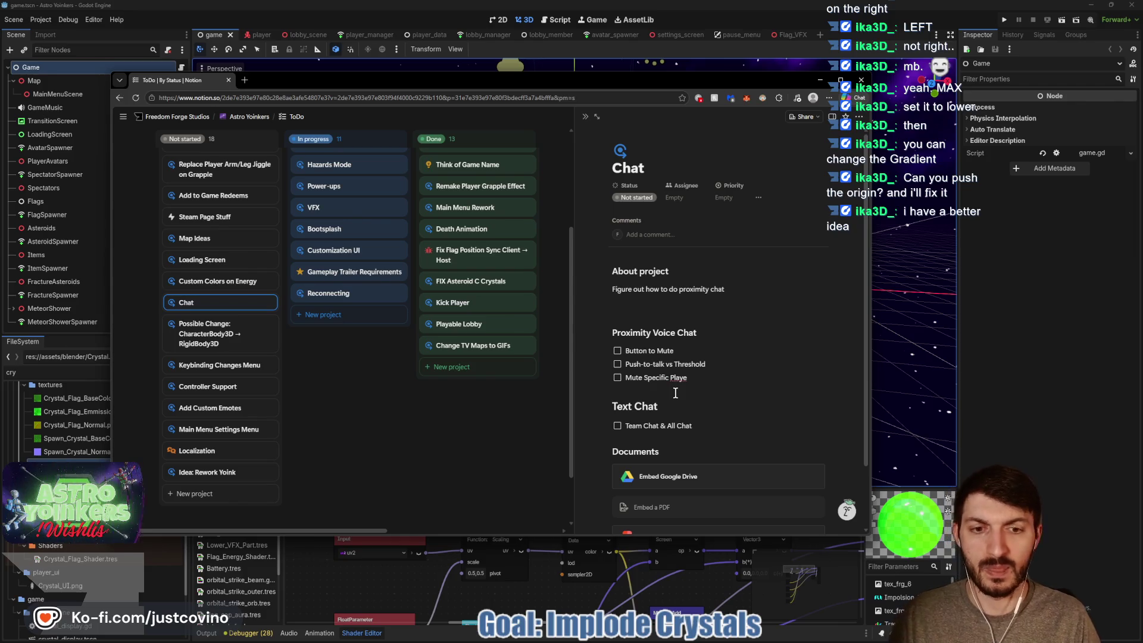
# Add 'Mute specific players' and 'Teams shown infront of player's name' to-dos under Text Chat.
pyautogui.press('Return')
pyautogui.write('Ability to')
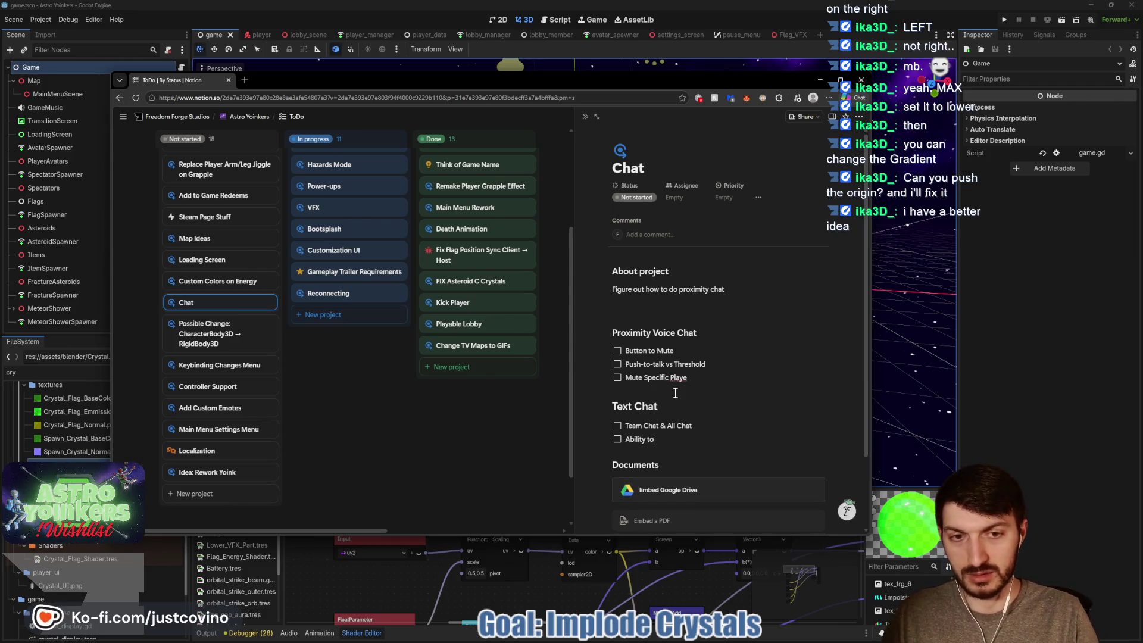
pyautogui.press('BackSpace')
pyautogui.press('BackSpace')
pyautogui.press('BackSpace')
pyautogui.write('Mute spec')
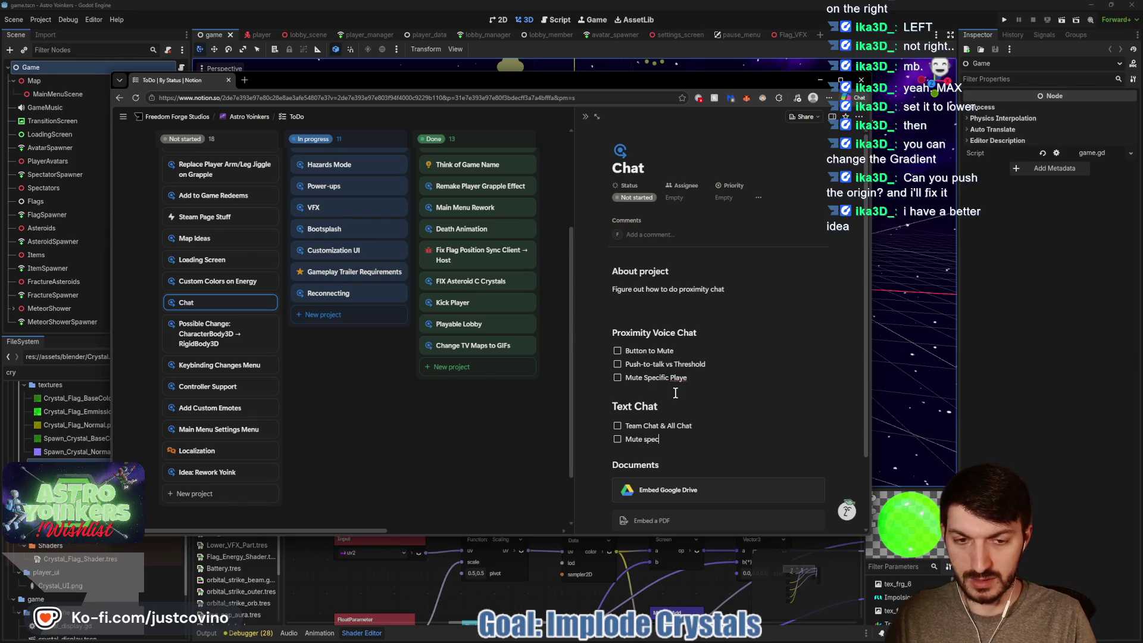
pyautogui.write('ific player')
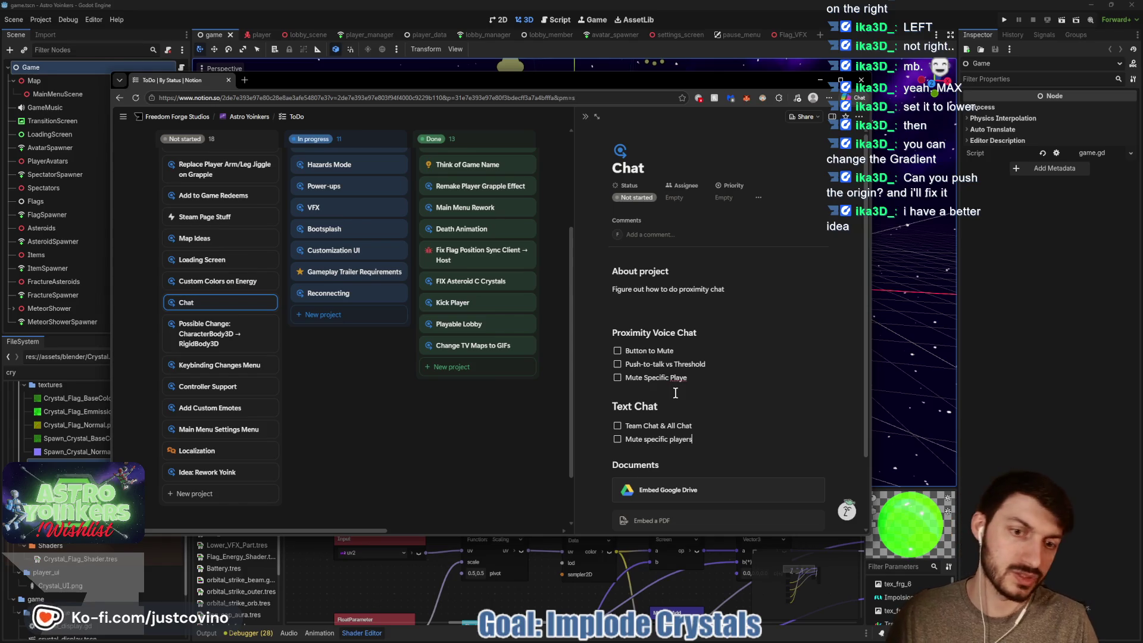
pyautogui.write('s')
pyautogui.press('Return')
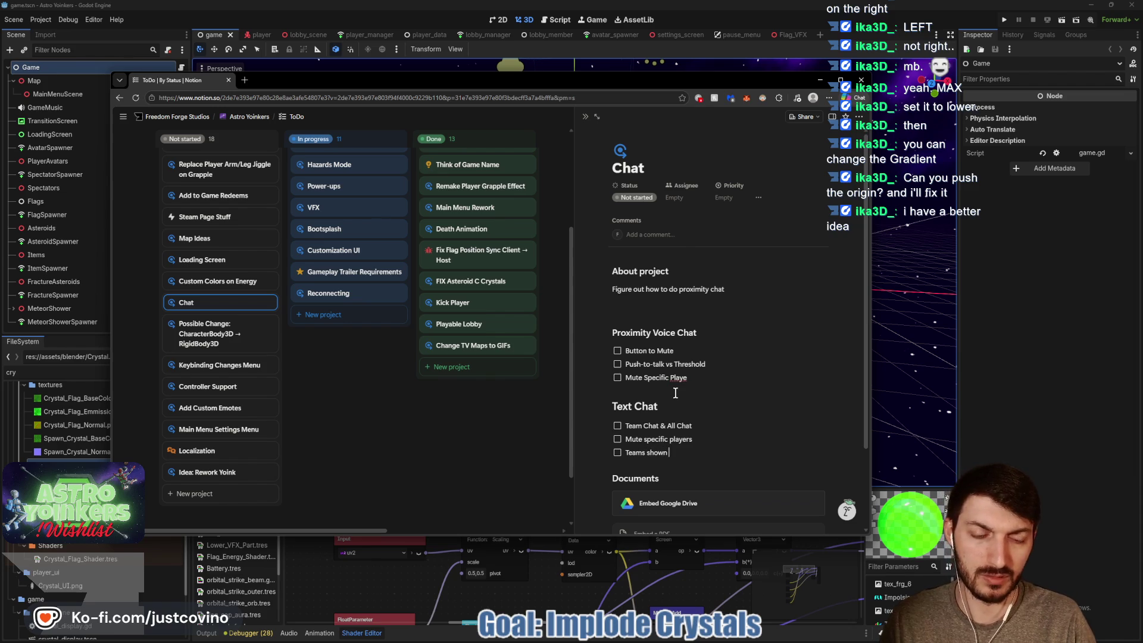
pyautogui.write("infront of player's name")
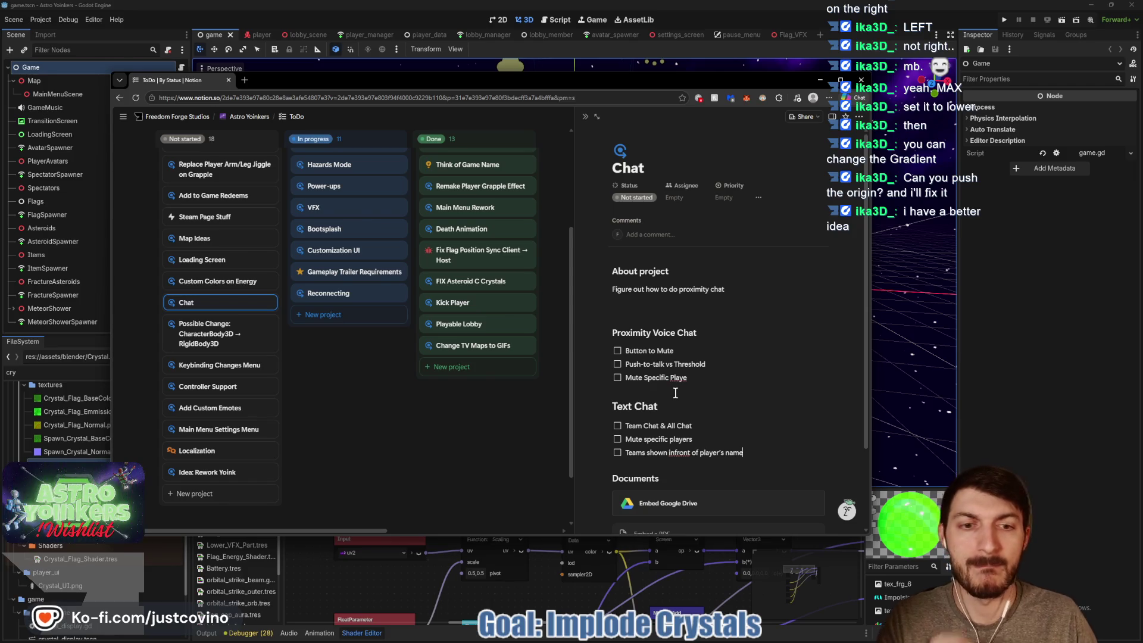
pyautogui.click(705, 378)
# Finish the muting item and add Text Chat items, including a player's-head item and 'Chat Window Bottom Left of Screen'.
pyautogui.write('r')
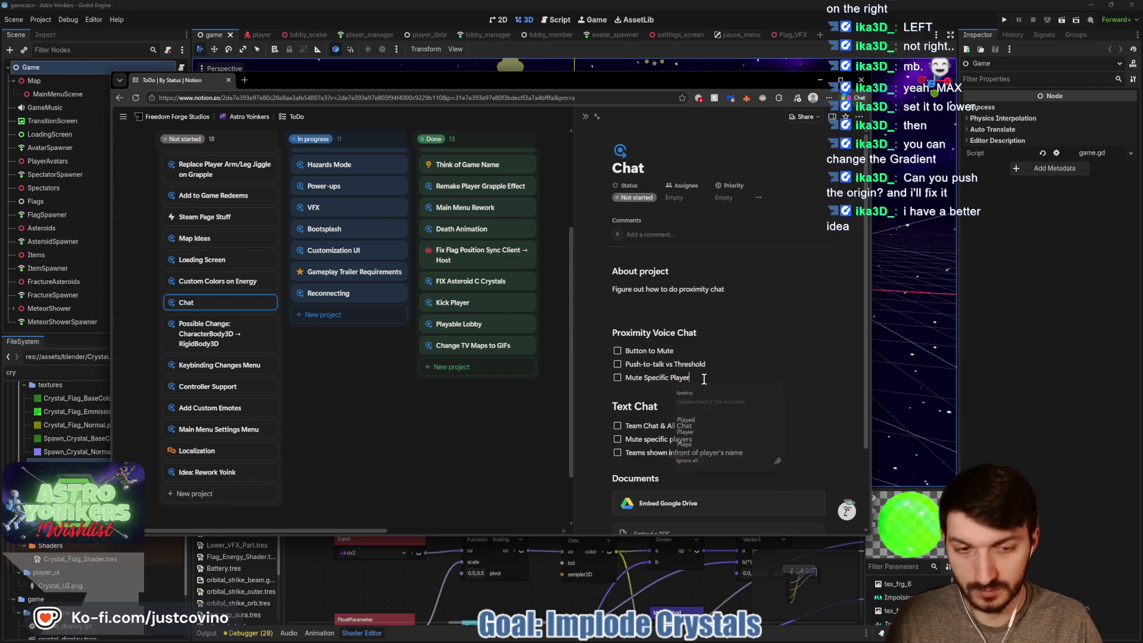
pyautogui.press('Return')
pyautogui.write('Bu')
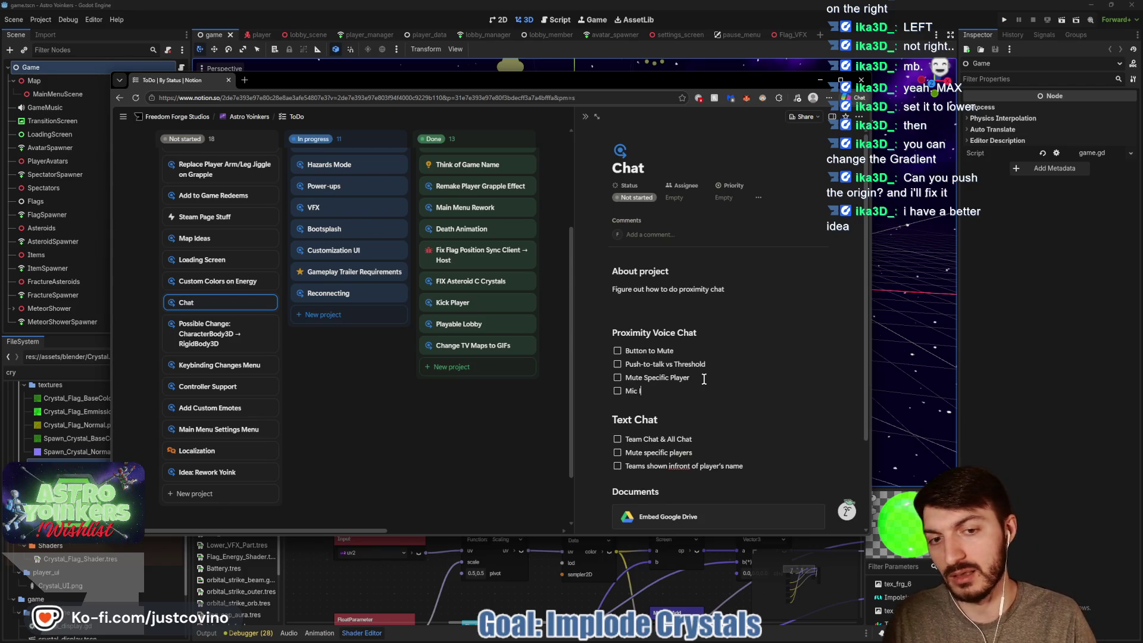
pyautogui.write('above pl')
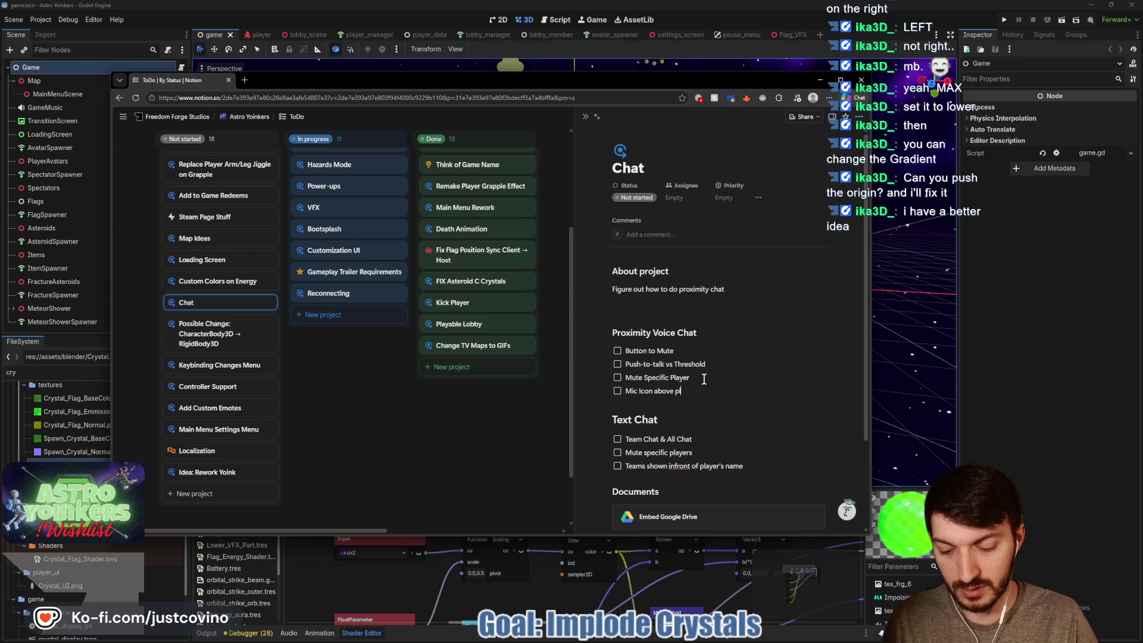
pyautogui.press('BackSpace')
pyautogui.press('BackSpace')
pyautogui.press('BackSpace')
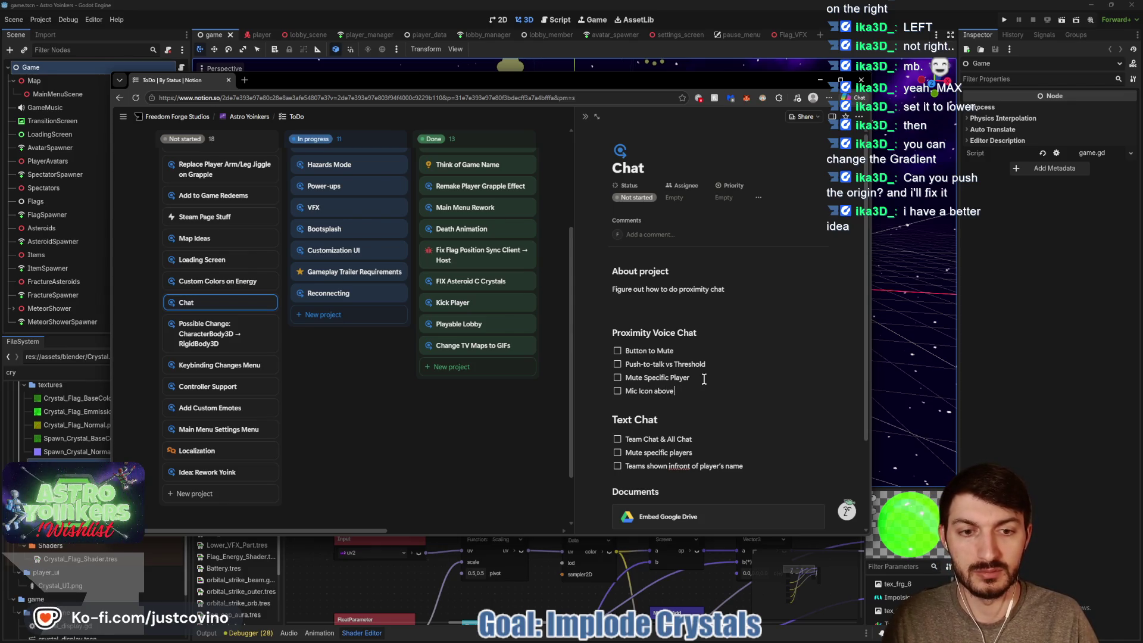
pyautogui.write("talking player's head")
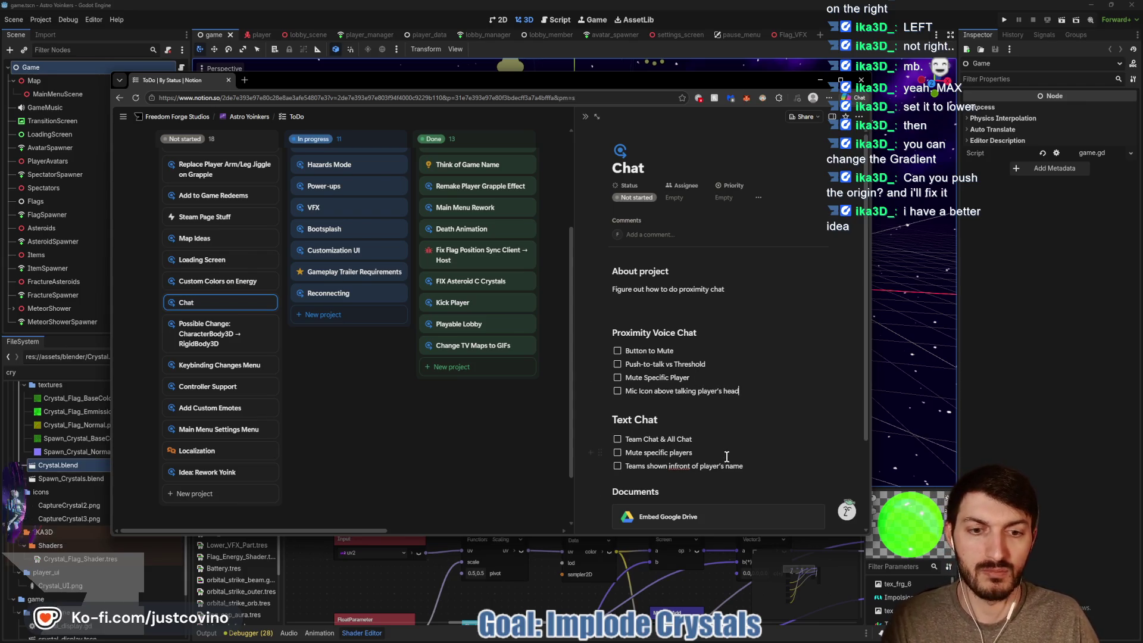
pyautogui.press('Return')
pyautogui.write('Chat Windo')
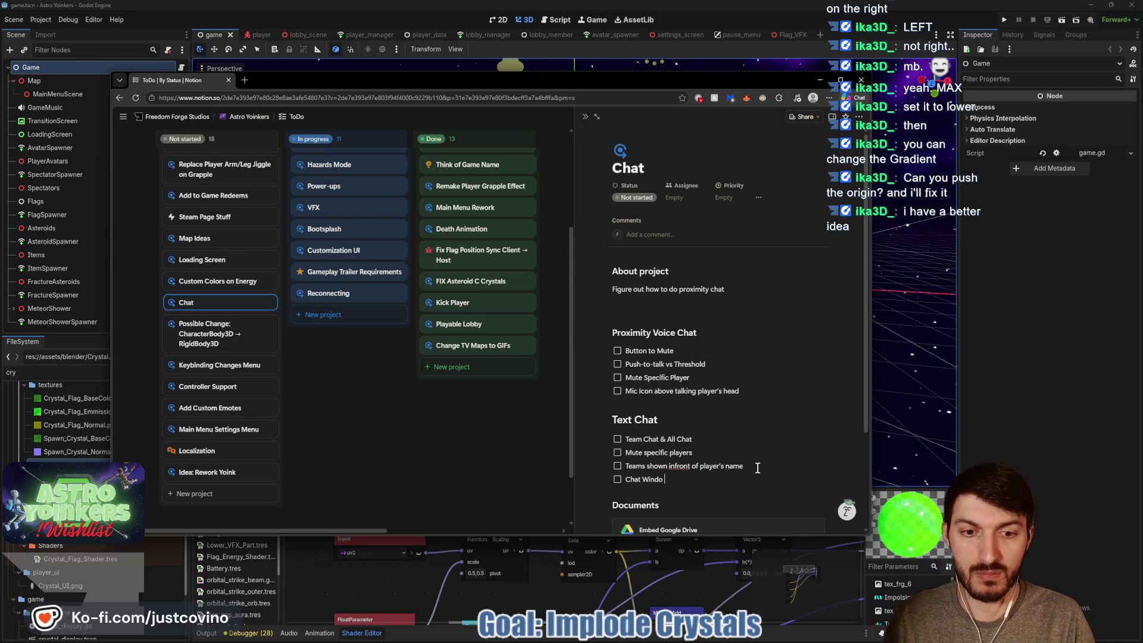
pyautogui.write('w Bottom Left of Screen')
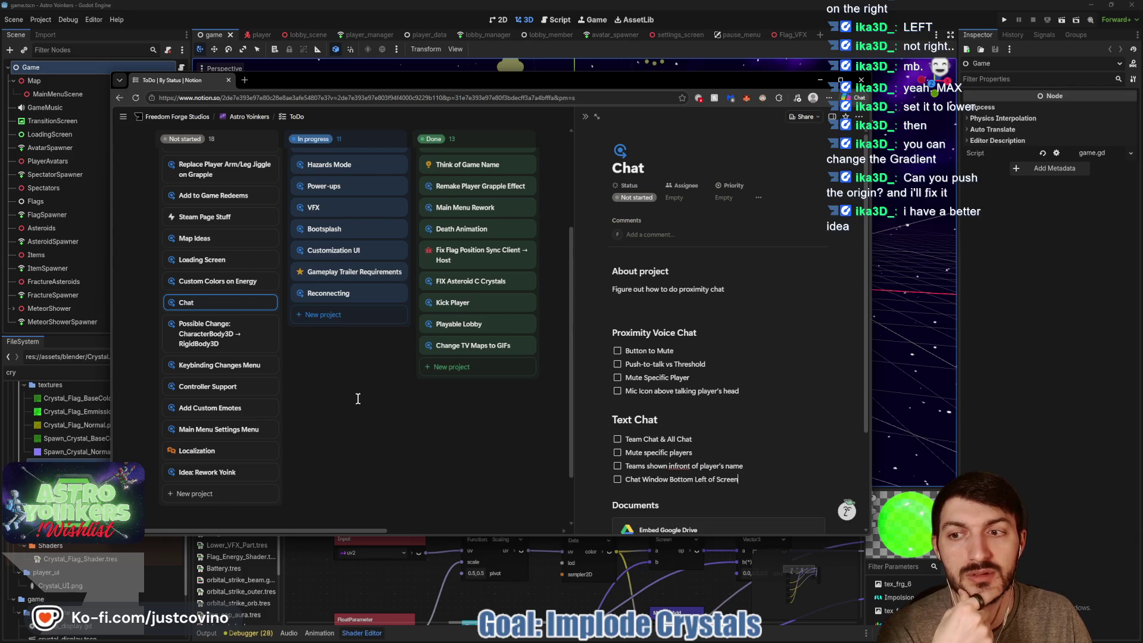
# Give the Chat page a grey speech-bubble icon found by searching 'talk'.
pyautogui.click(620, 151)
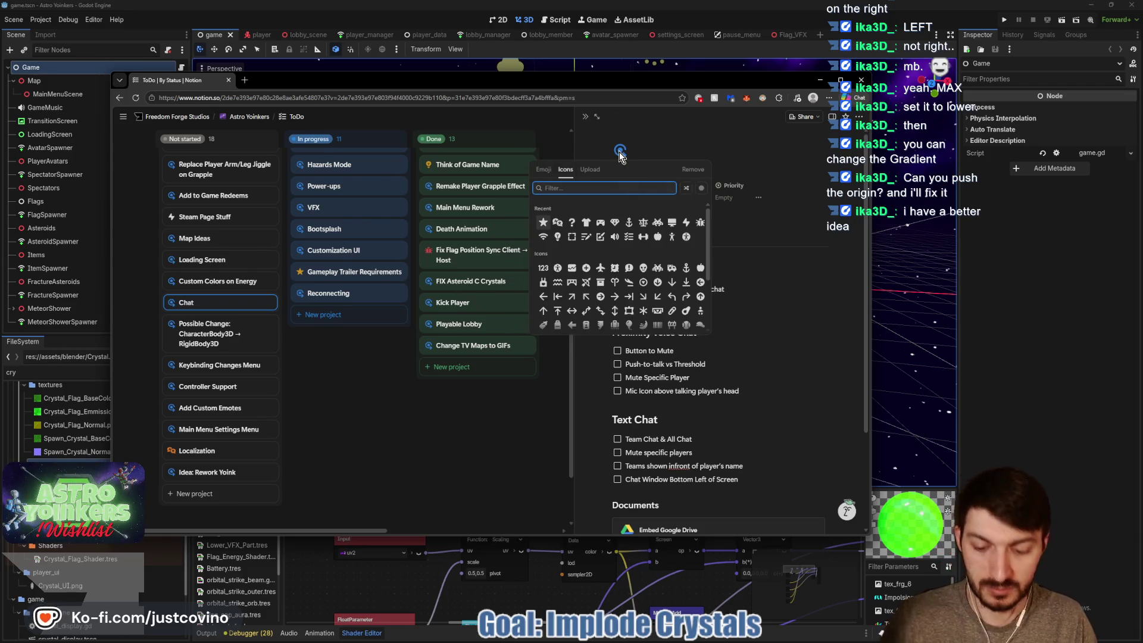
pyautogui.write('talk')
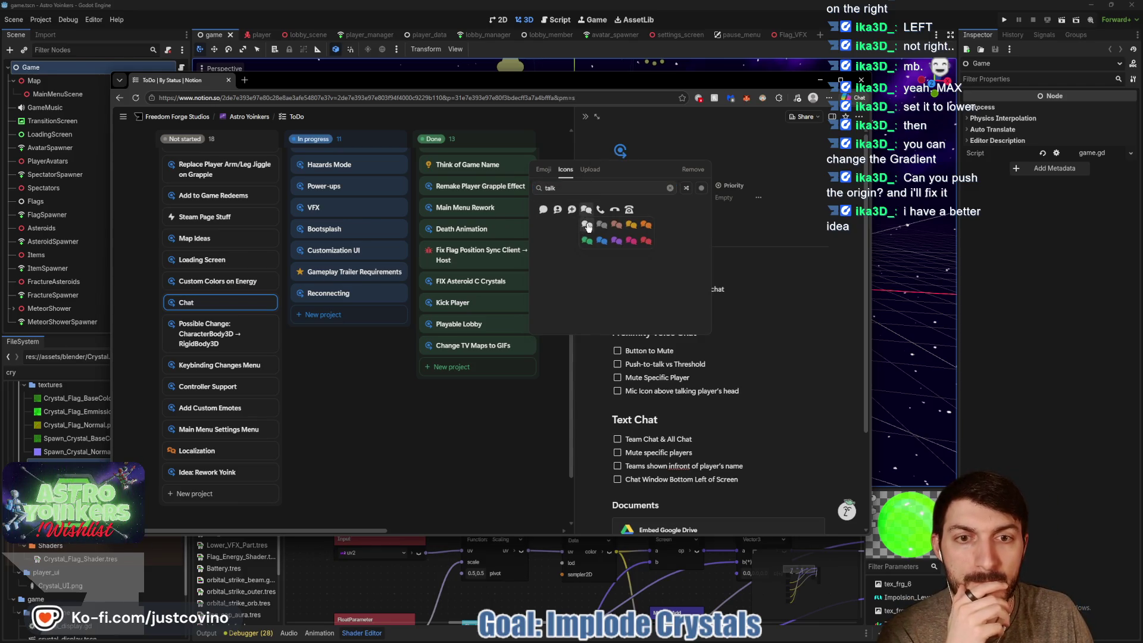
pyautogui.click(584, 227)
pyautogui.click(386, 429)
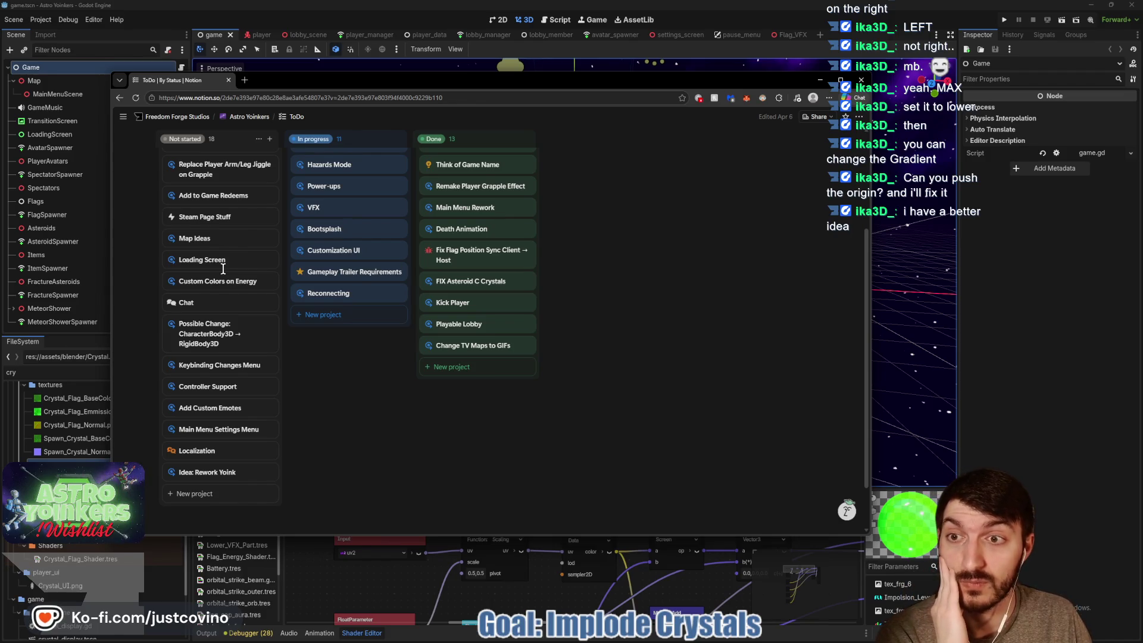
# Trash the 2D Art card and drag Visuals and Art into In progress.
pyautogui.scroll(2, 223, 269)
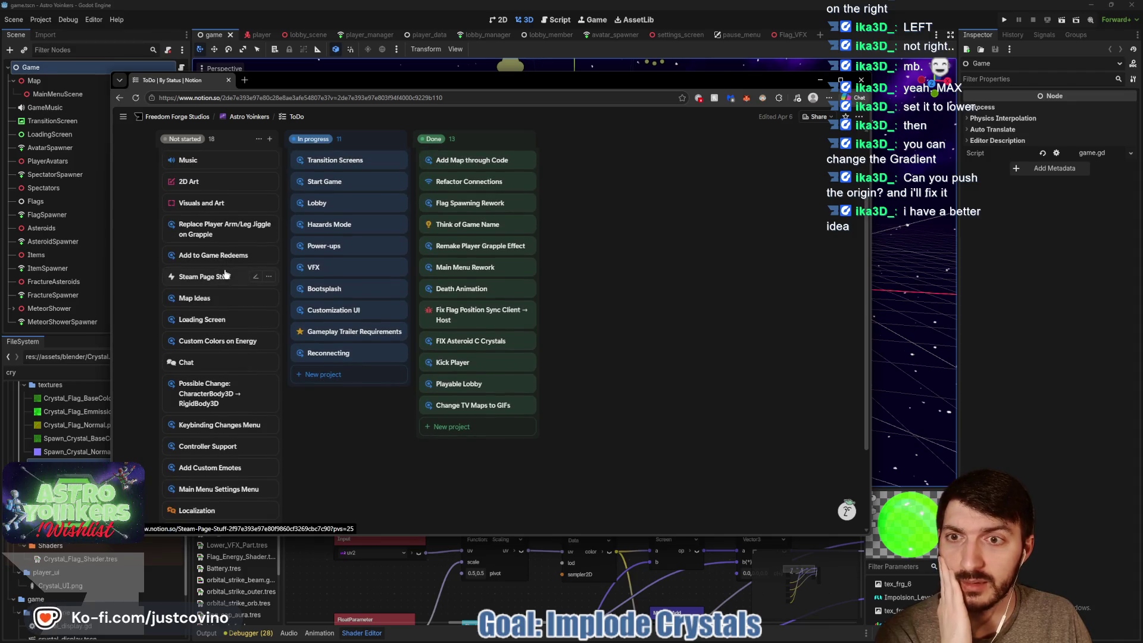
pyautogui.click(231, 184)
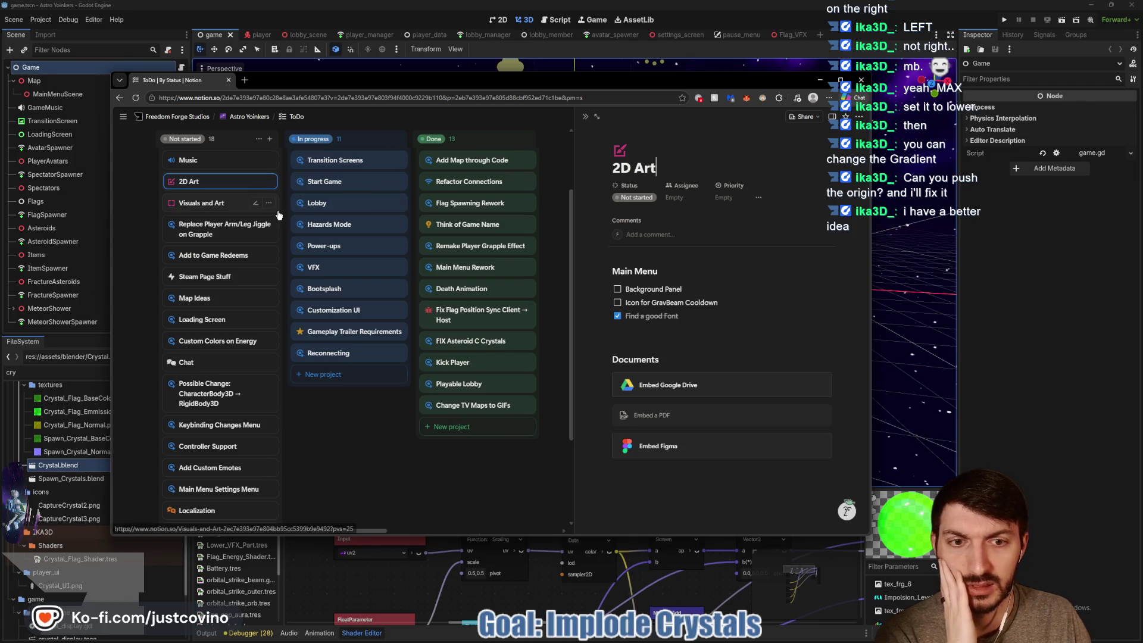
pyautogui.click(269, 182)
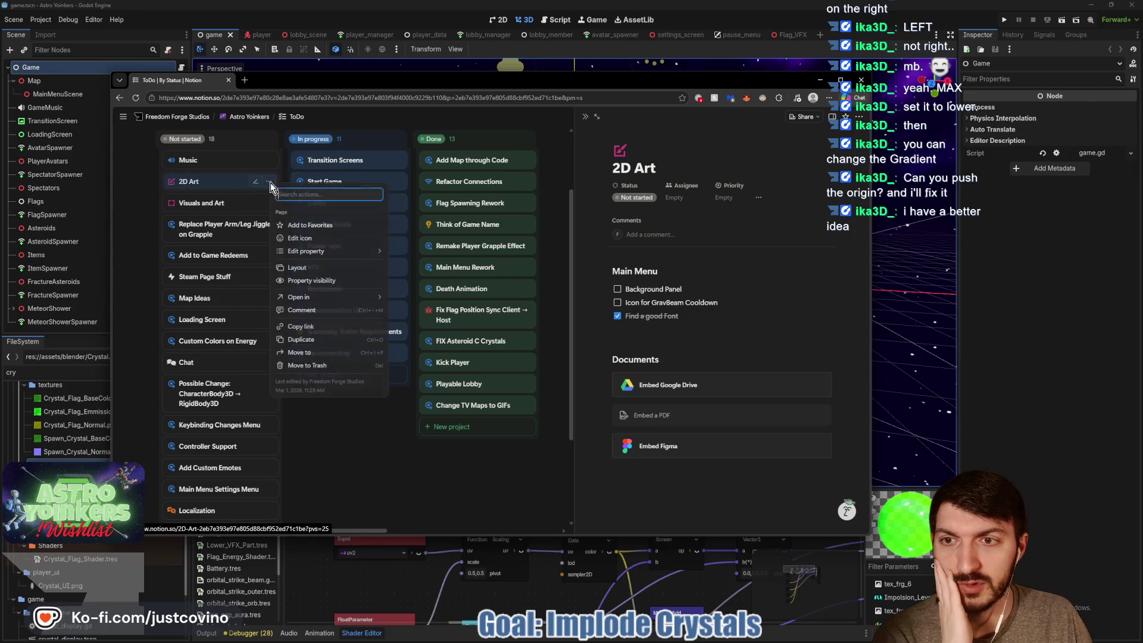
pyautogui.click(301, 365)
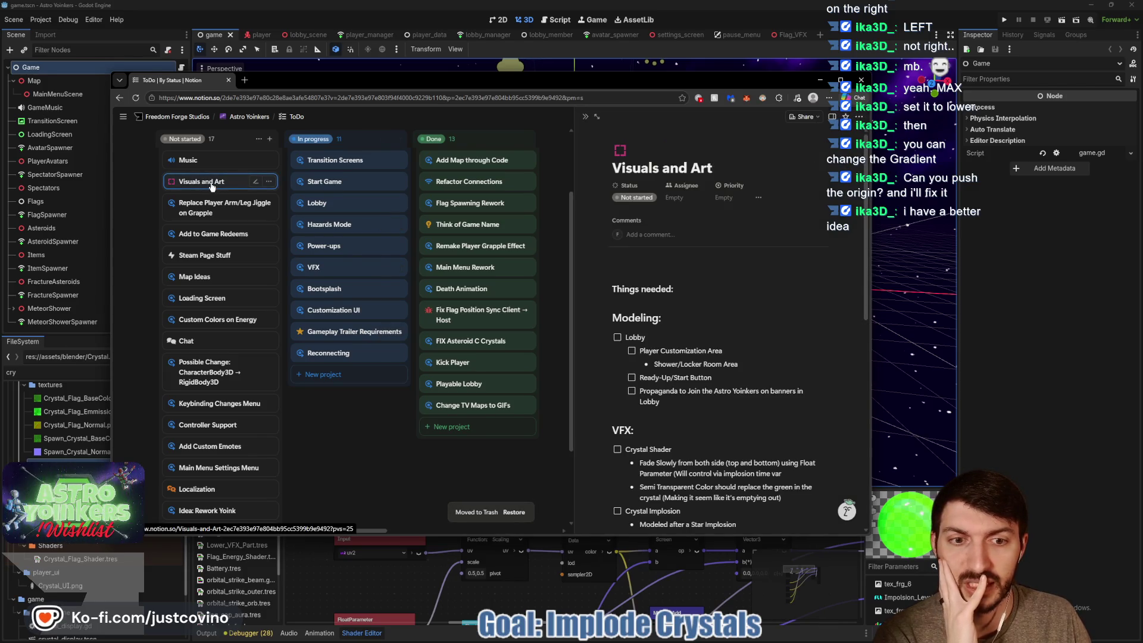
pyautogui.moveTo(201, 183); pyautogui.dragTo(337, 215)
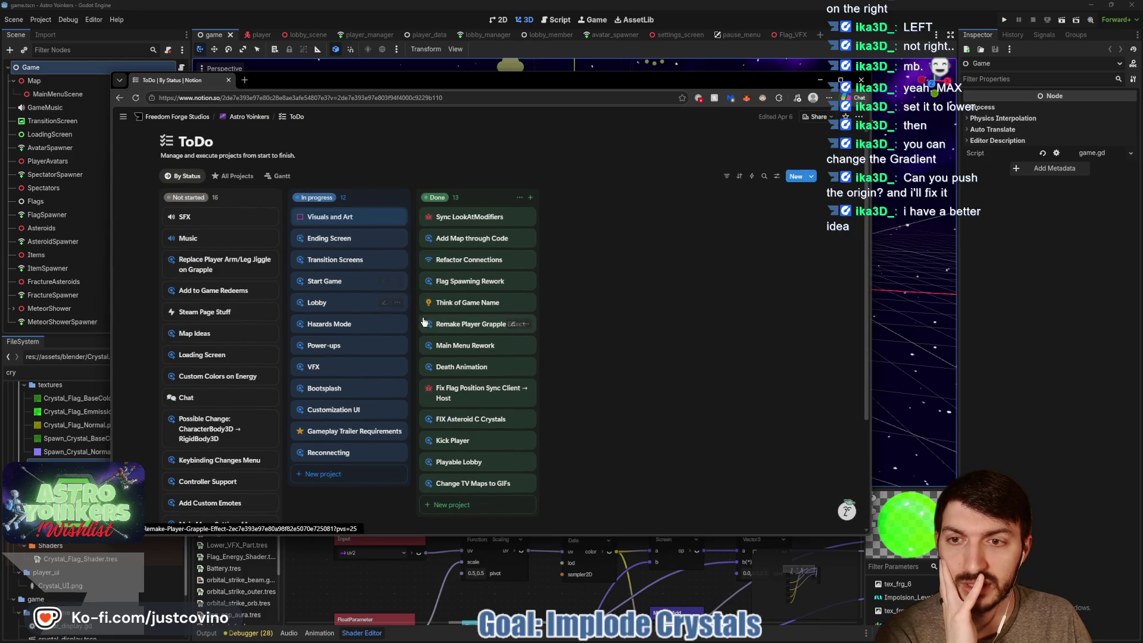
# Review Ending Screen and Transition Screens, tick Start Game's timer countdown item, and move Start Game to Done.
pyautogui.click(342, 245)
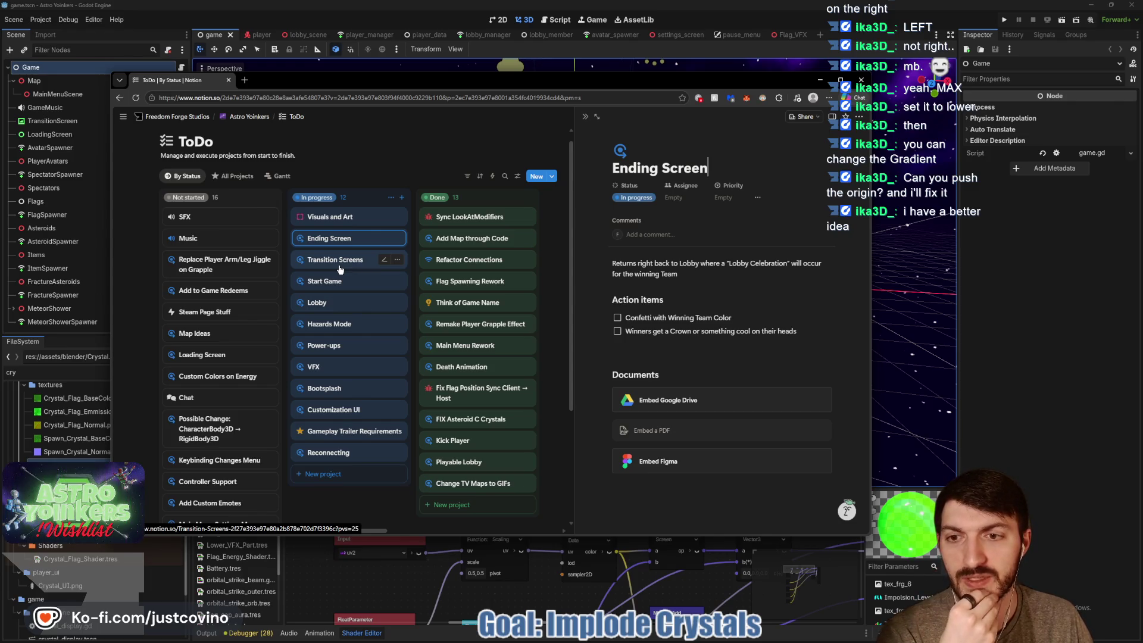
pyautogui.click(340, 270)
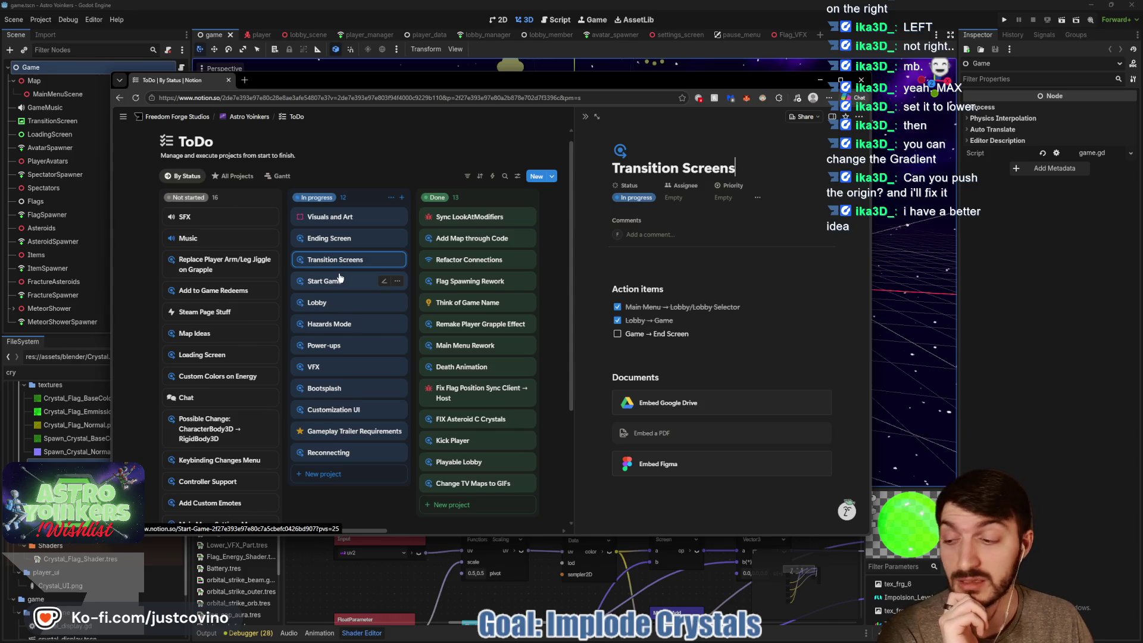
pyautogui.click(345, 283)
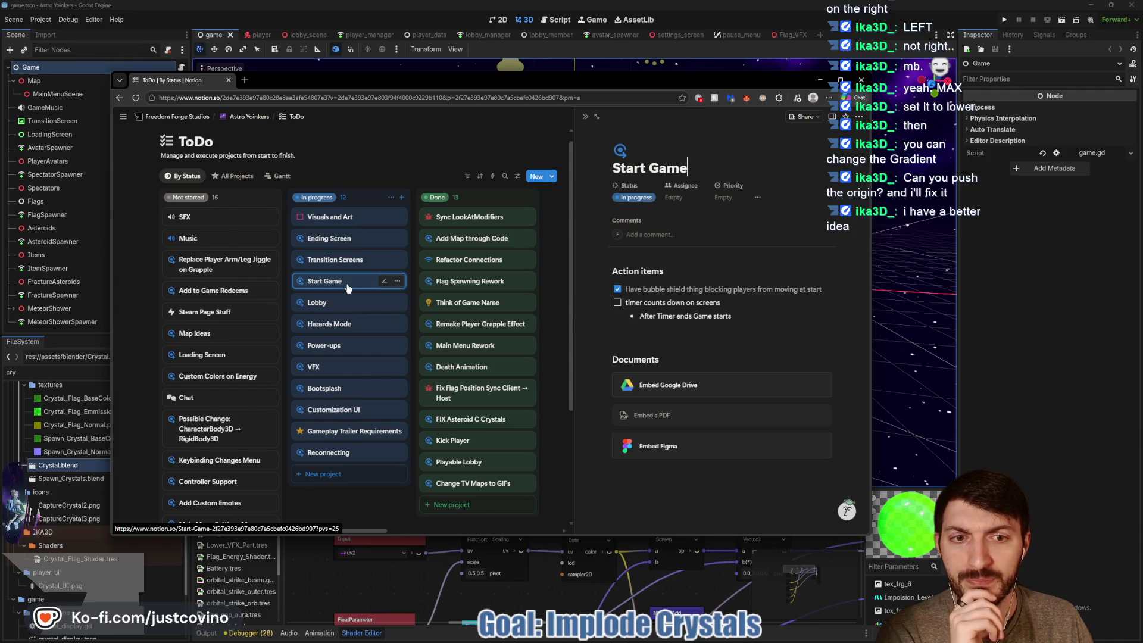
pyautogui.click(617, 302)
pyautogui.moveTo(335, 285); pyautogui.dragTo(473, 281)
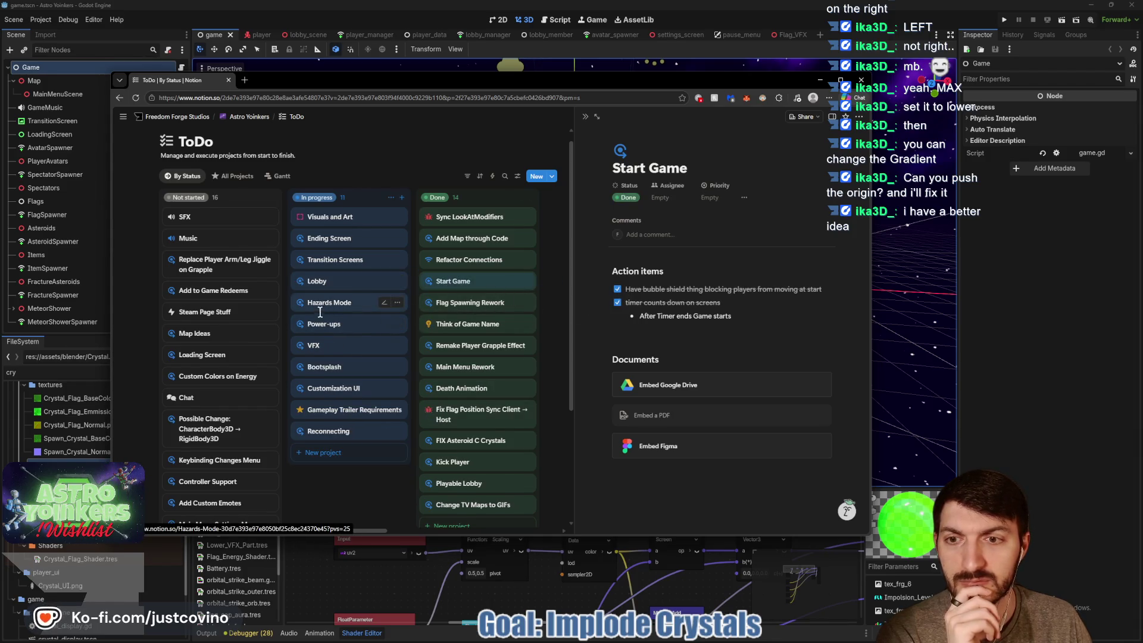
pyautogui.click(329, 303)
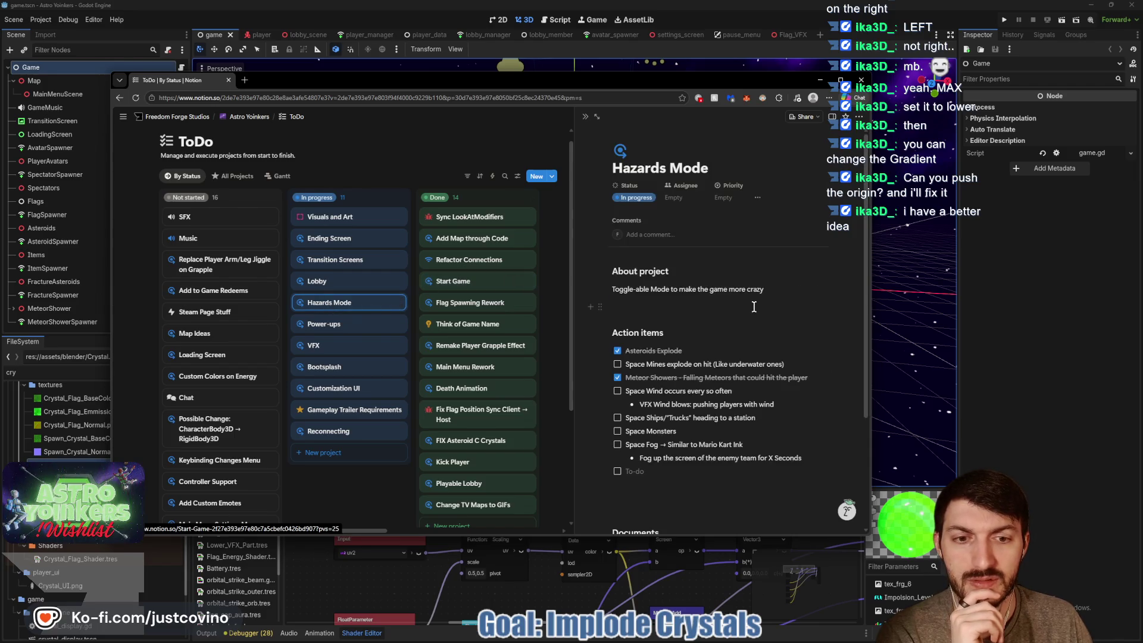
# Check off 'Flag Implosion when Flag runs out of Juice' on the VFX page.
pyautogui.scroll(-1, 749, 308)
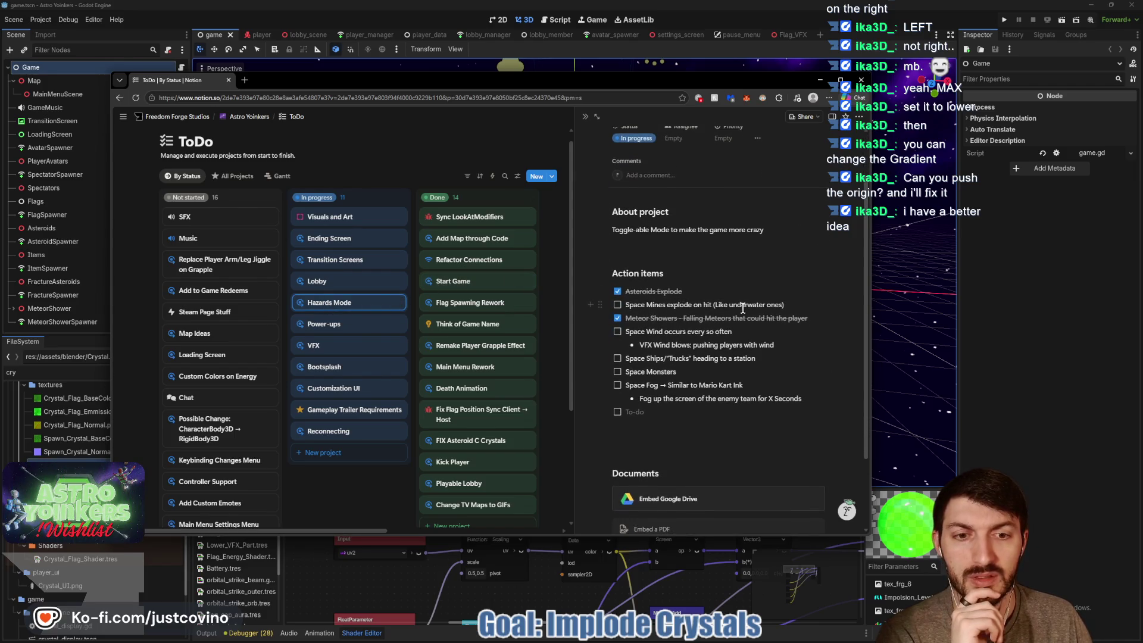
pyautogui.click(324, 326)
pyautogui.scroll(-2, 586, 299)
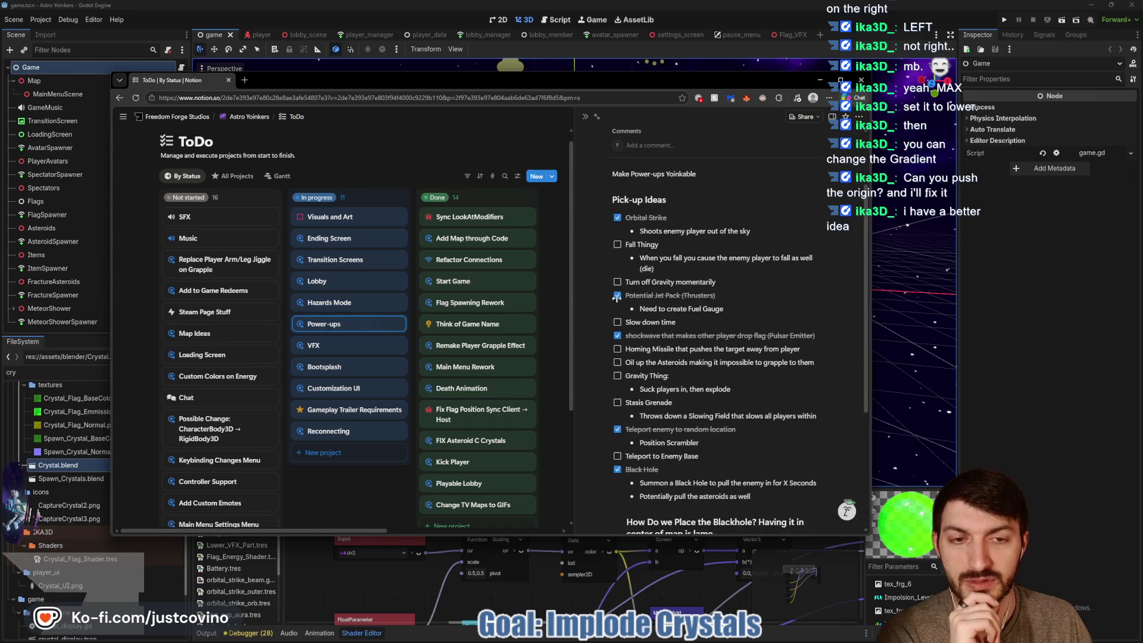
pyautogui.click(339, 349)
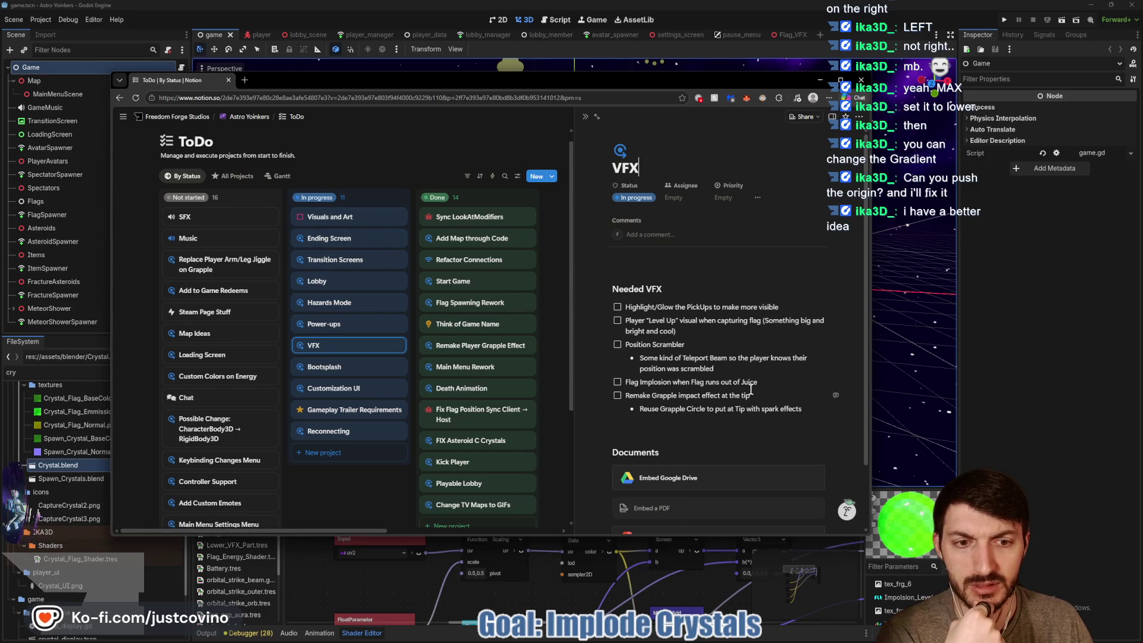
pyautogui.hotkey('ctrl', 'Return')
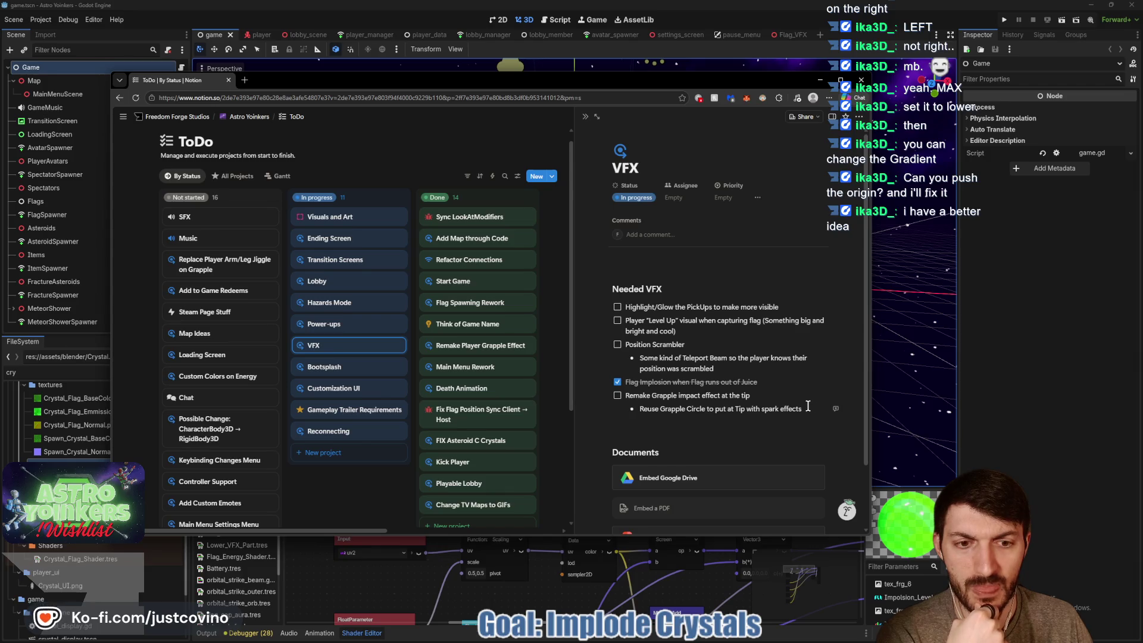
# Move the grapple impact item from VFX to a new to-do under Crystal Implosion in Visuals and Art.
pyautogui.moveTo(811, 408)
pyautogui.mouseDown()
pyautogui.moveTo(738, 324)
pyautogui.moveTo(727, 395)
pyautogui.mouseUp()
pyautogui.hotkey('ctrl', 'c')
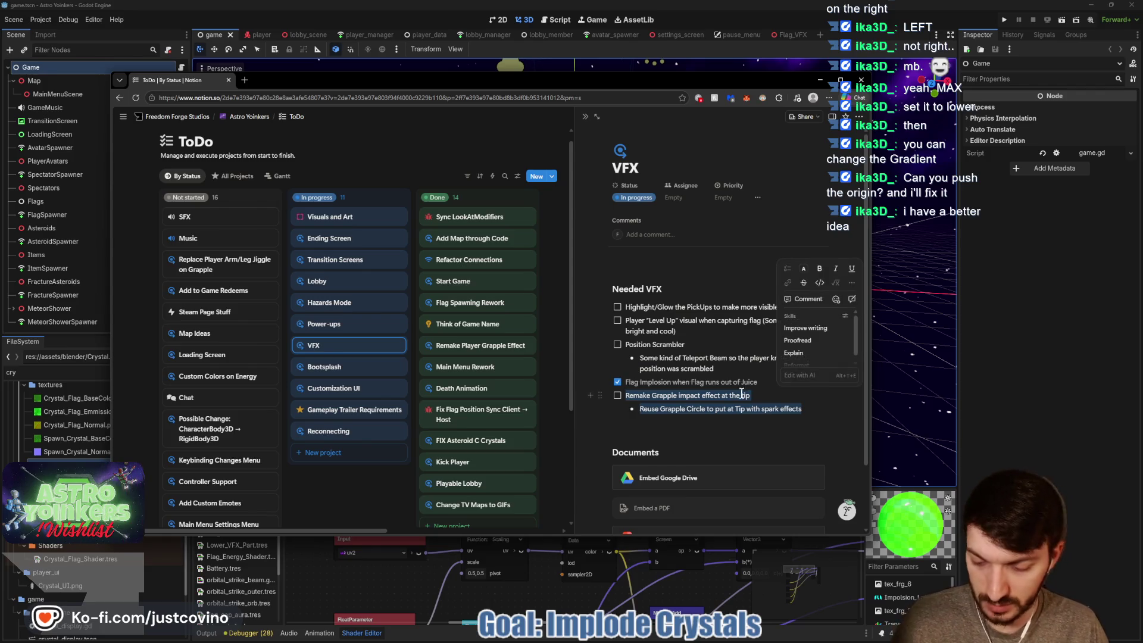
pyautogui.press('BackSpace')
pyautogui.click(351, 219)
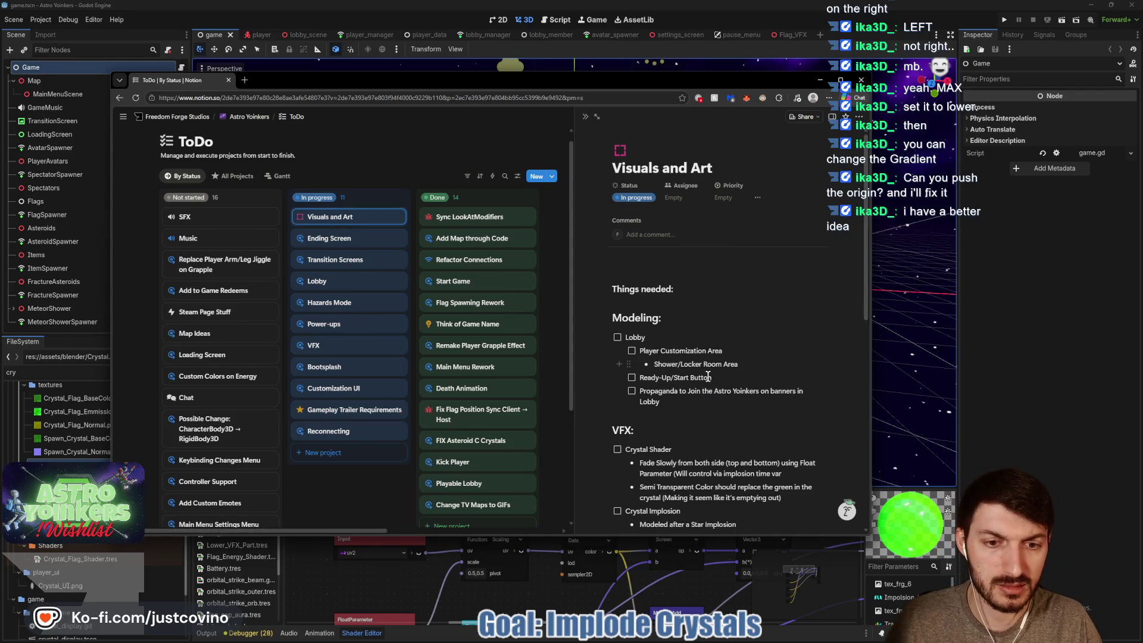
pyautogui.scroll(-2, 798, 381)
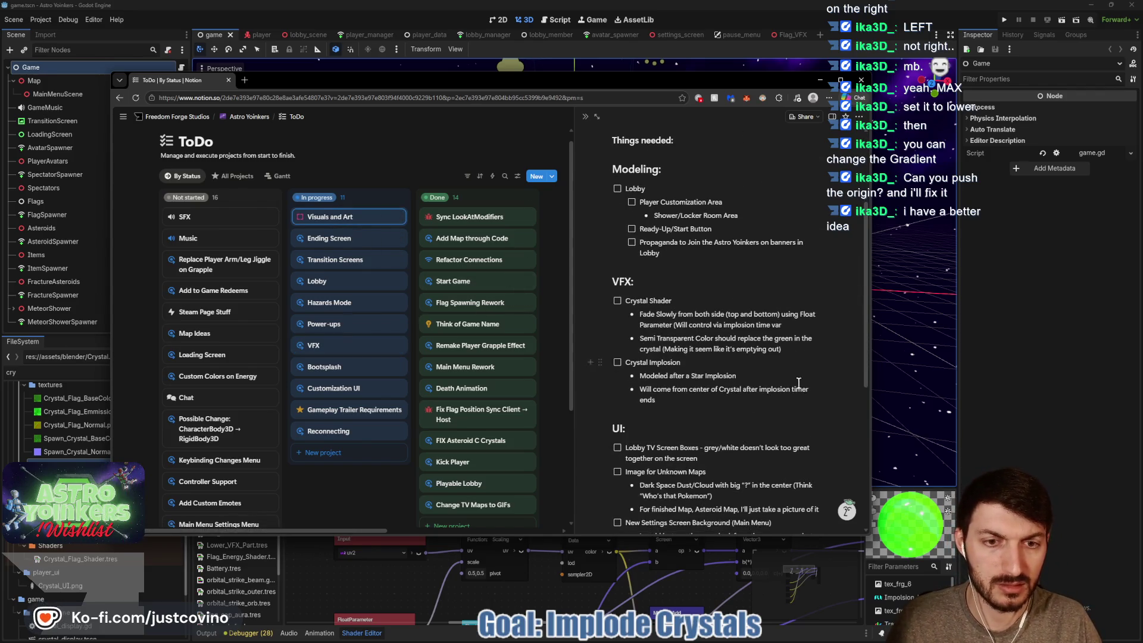
pyautogui.click(701, 400)
pyautogui.press('Return')
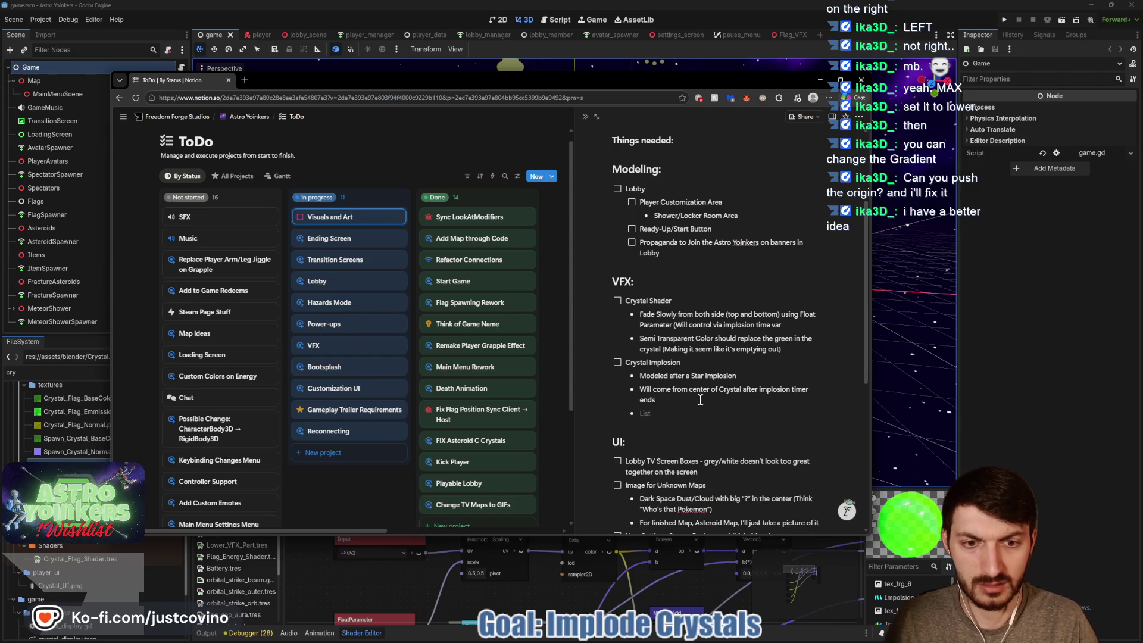
pyautogui.press('BackSpace')
pyautogui.write('[]')
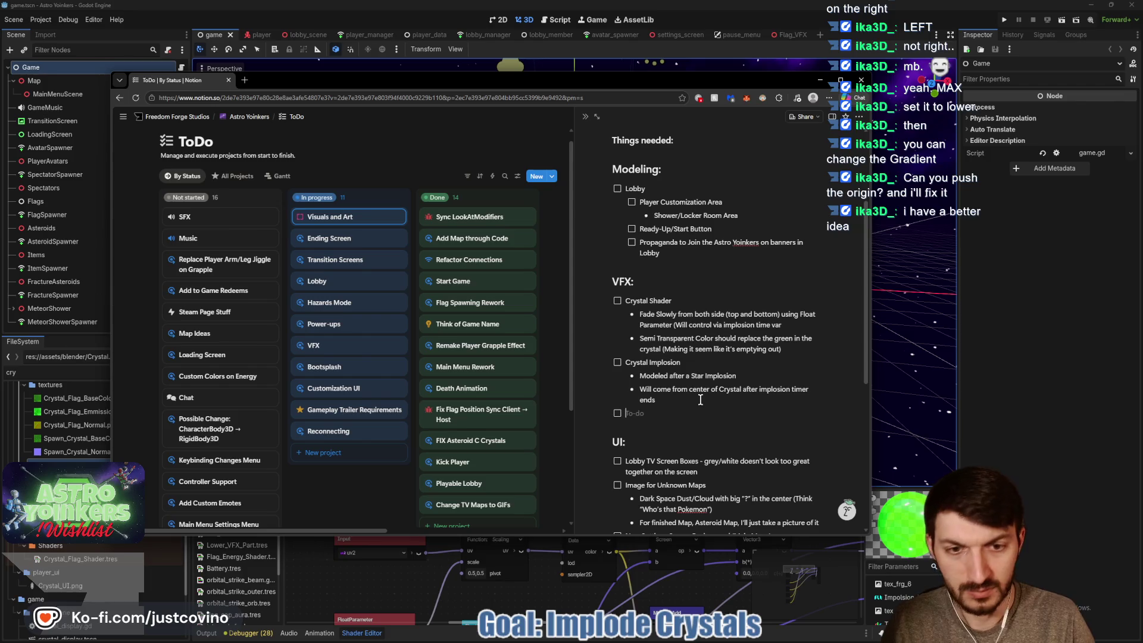
pyautogui.hotkey('ctrl', 'v')
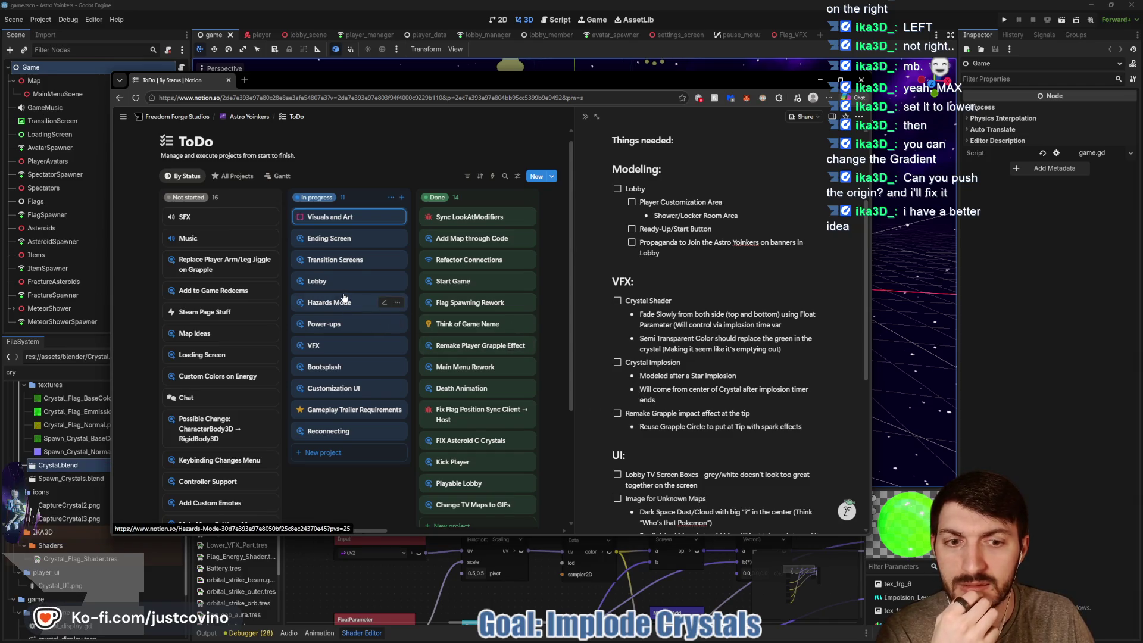
# Cut the Level Up and Position Scrambler items from VFX, then trash the VFX card.
pyautogui.click(334, 351)
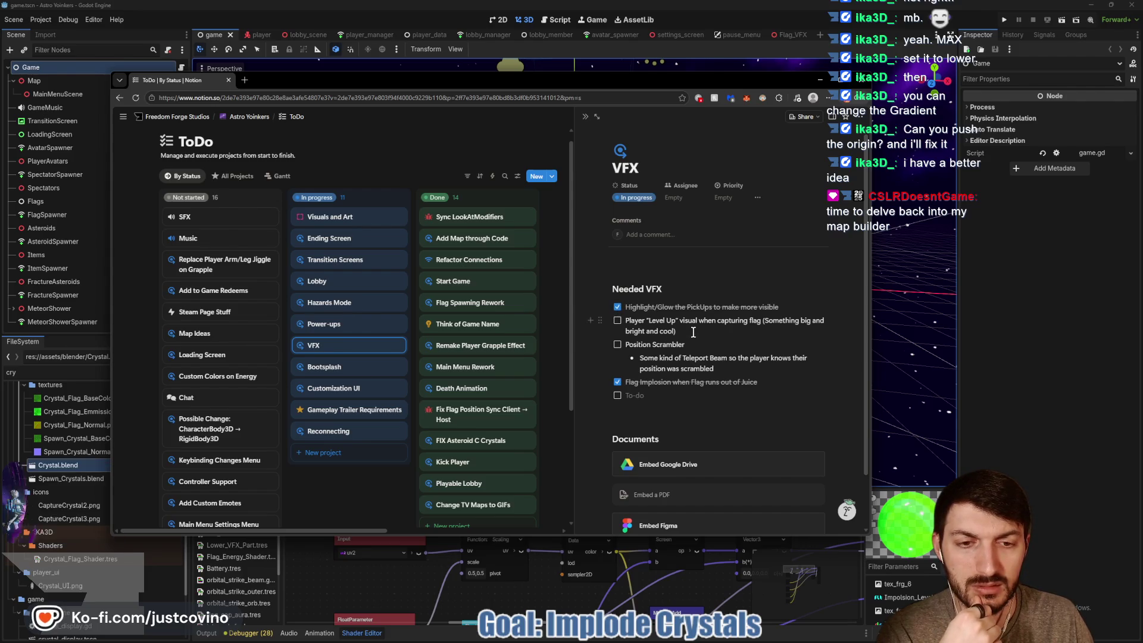
pyautogui.moveTo(694, 333); pyautogui.dragTo(607, 322)
pyautogui.moveTo(717, 369); pyautogui.dragTo(590, 329)
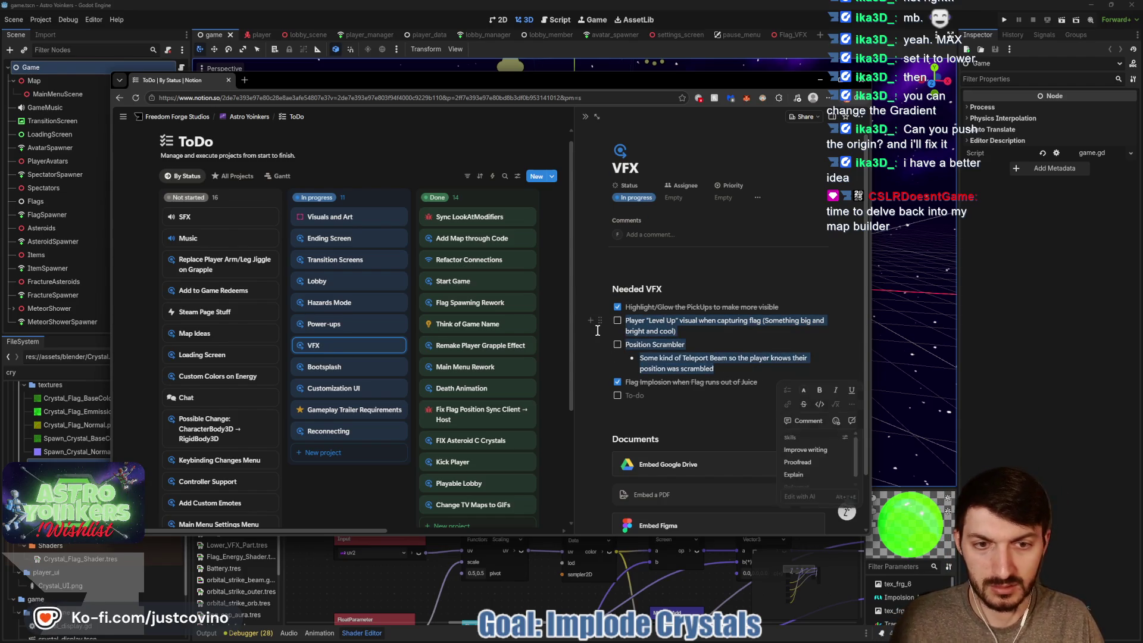
pyautogui.press('BackSpace')
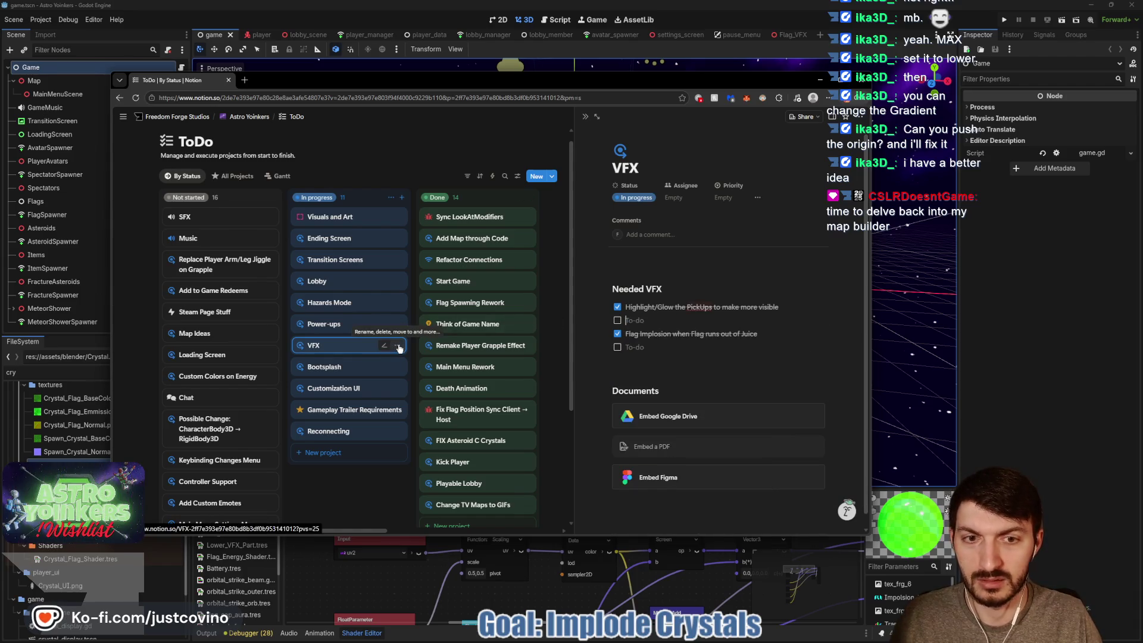
pyautogui.click(396, 345)
pyautogui.click(416, 314)
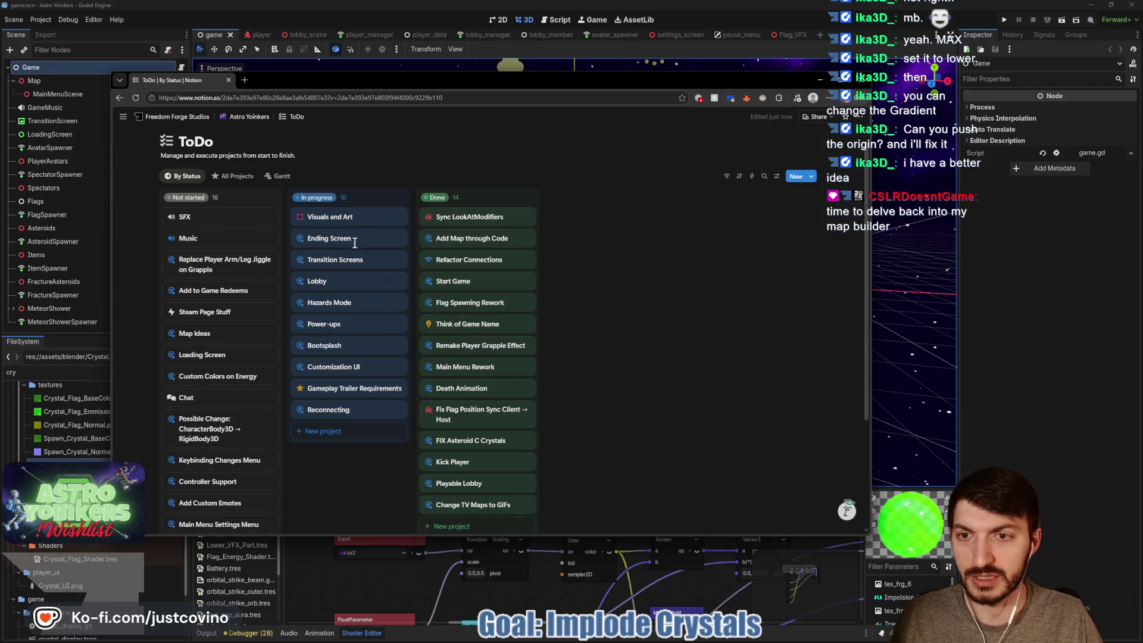
# Paste the Level Up and Position Scrambler items below the grapple note in Visuals and Art.
pyautogui.click(344, 221)
pyautogui.scroll(-3, 713, 431)
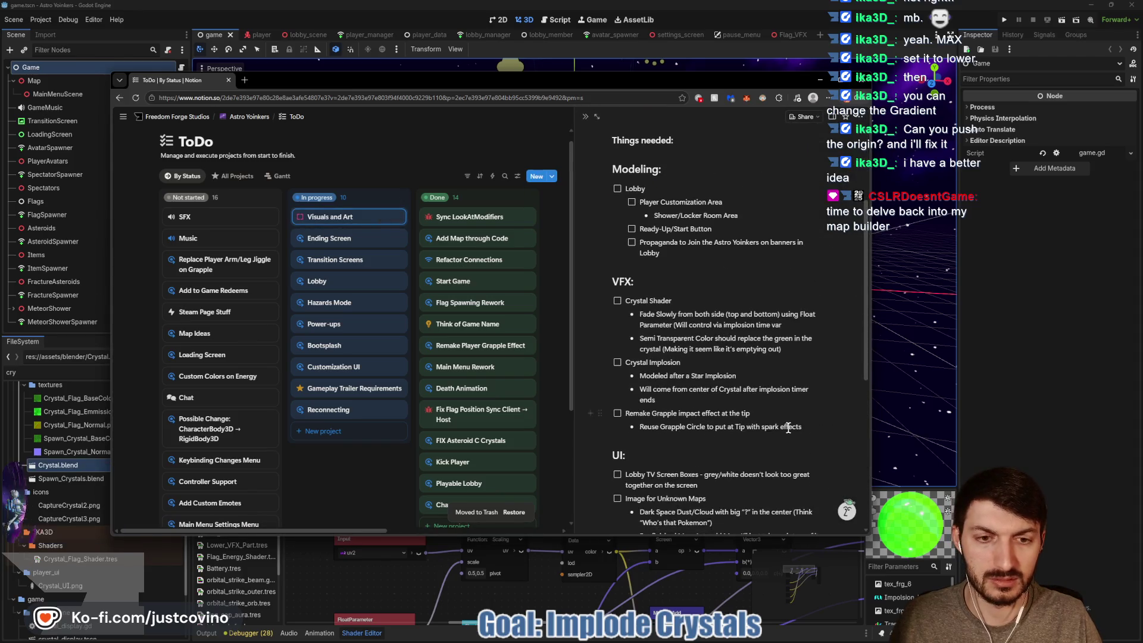
pyautogui.click(816, 427)
pyautogui.press('Return')
pyautogui.hotkey('ctrl', 'z')
pyautogui.hotkey('ctrl', 'z')
pyautogui.hotkey('ctrl', 'z')
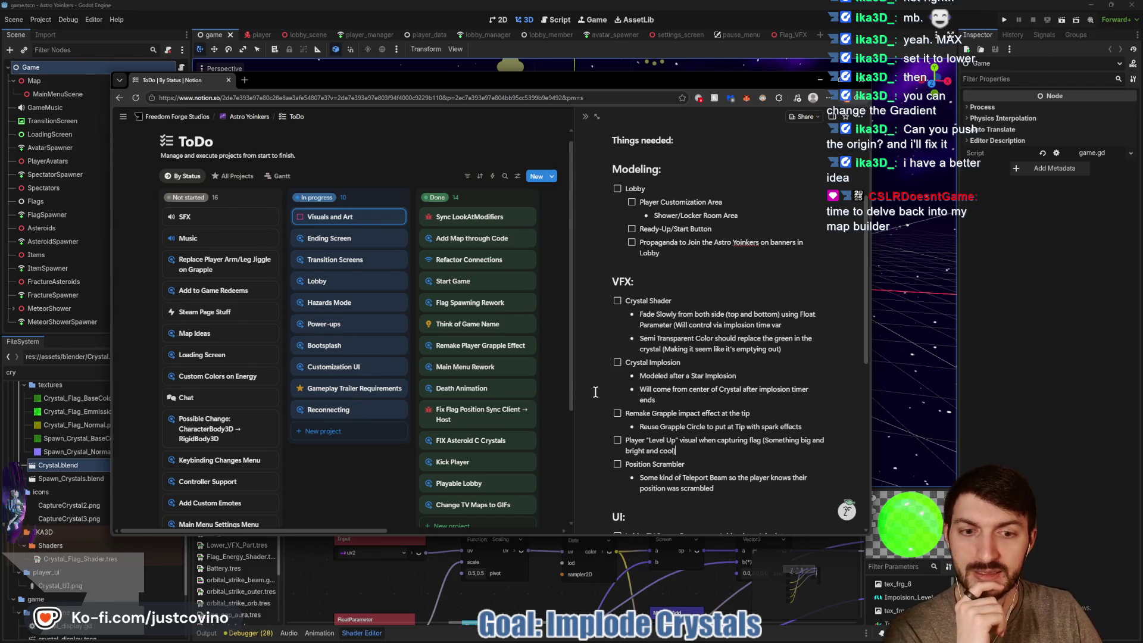
pyautogui.click(705, 452)
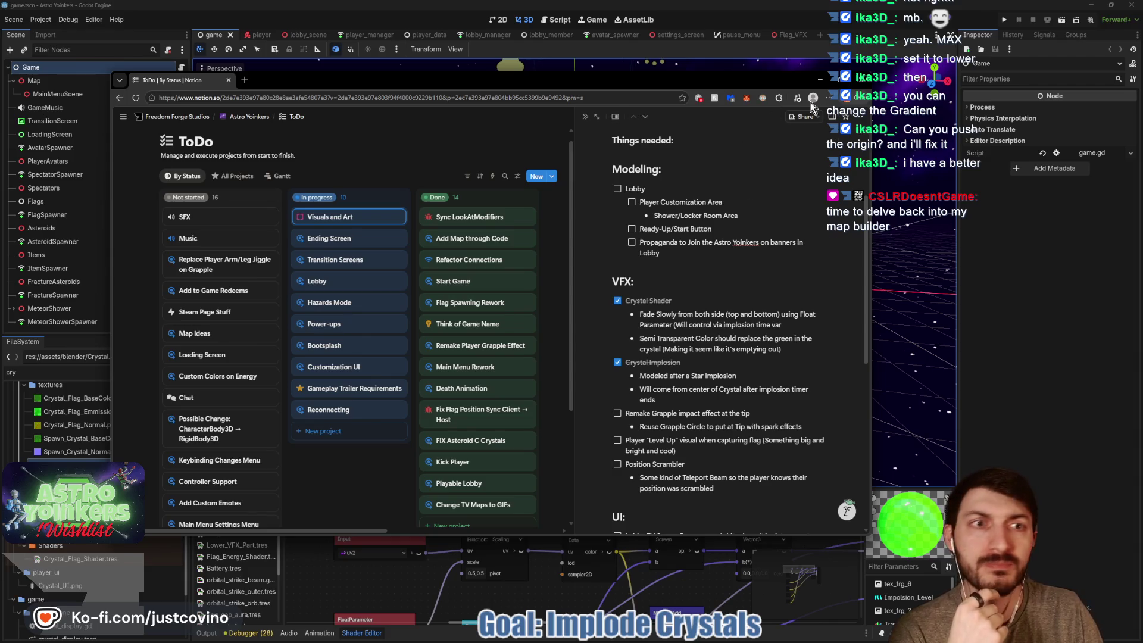
pyautogui.click(820, 85)
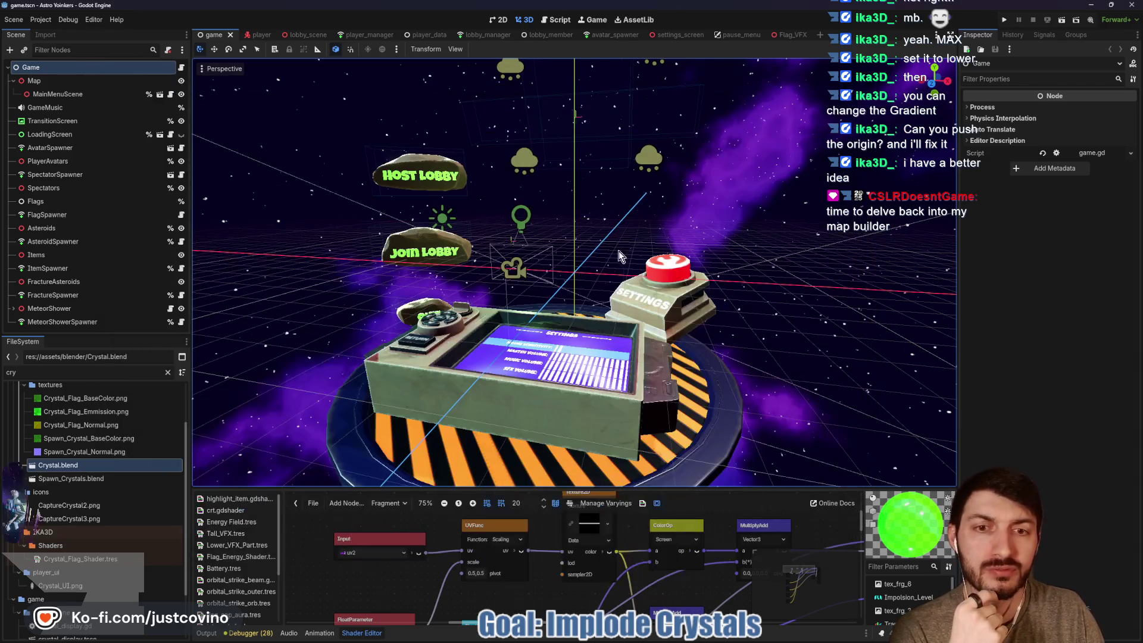
# Hide Notion and Godot and reposition the Steam window.
pyautogui.click(678, 637)
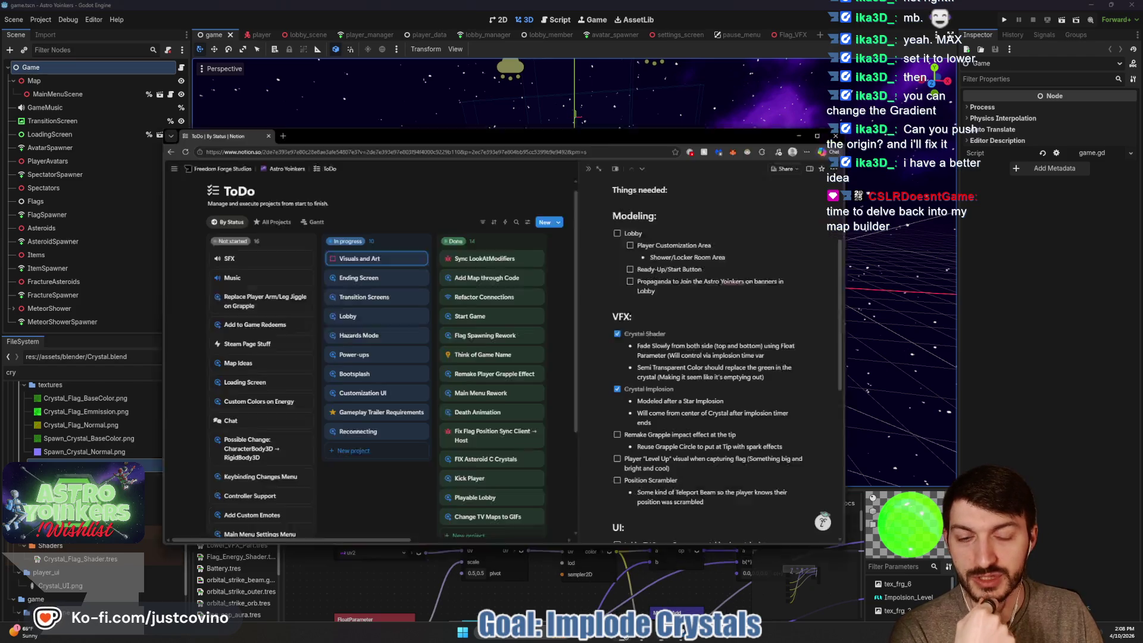
pyautogui.click(820, 81)
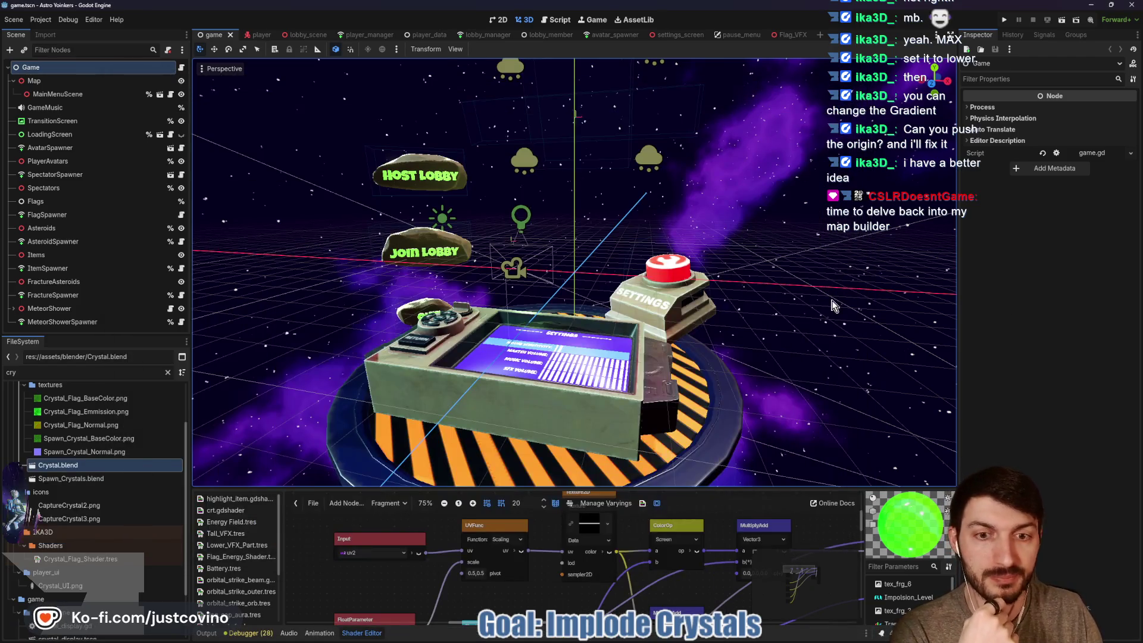
pyautogui.click(1092, 5)
pyautogui.moveTo(464, 94); pyautogui.dragTo(560, 65)
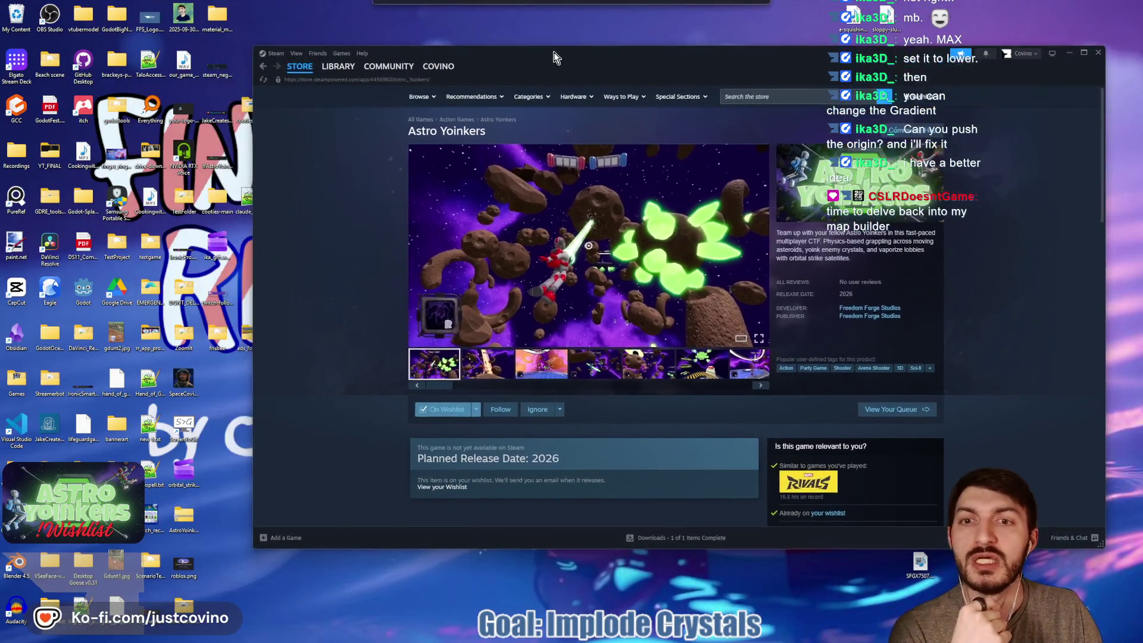
# Expand the Astro Yoinkers full game description and play the first trailer.
pyautogui.scroll(-7, 364, 408)
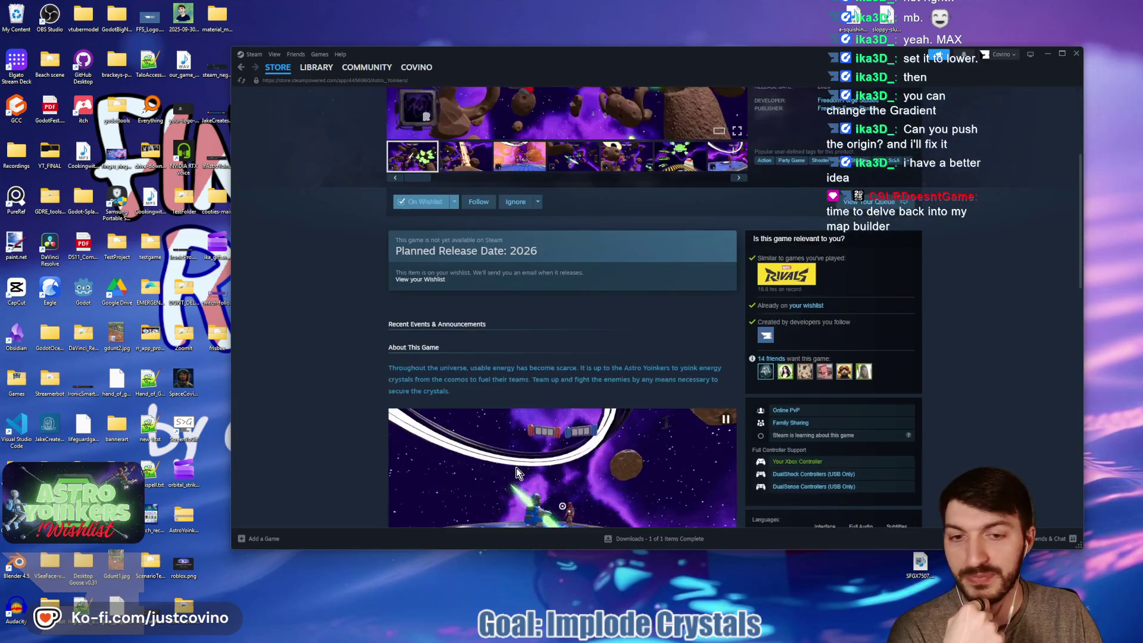
pyautogui.scroll(-4, 521, 291)
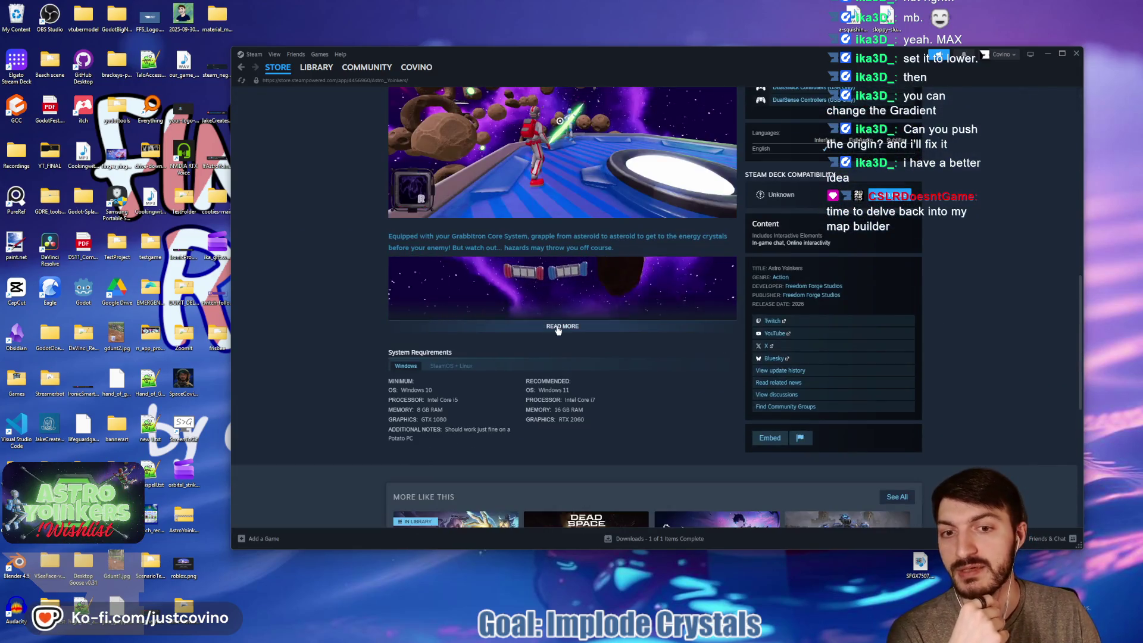
pyautogui.click(562, 340)
pyautogui.scroll(3, 587, 357)
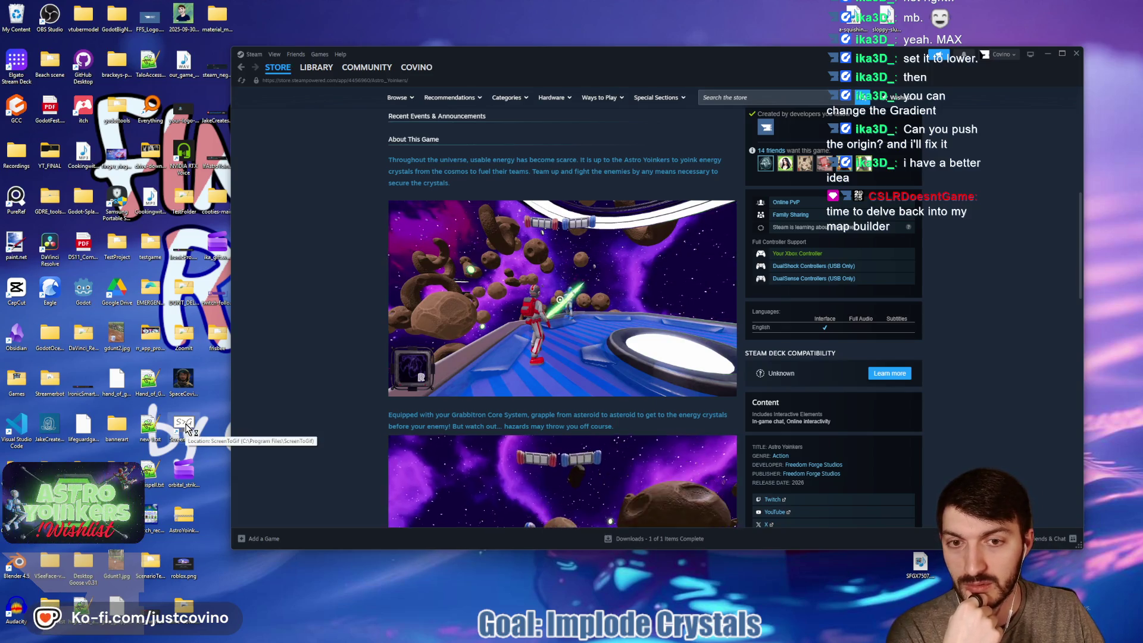
pyautogui.click(531, 382)
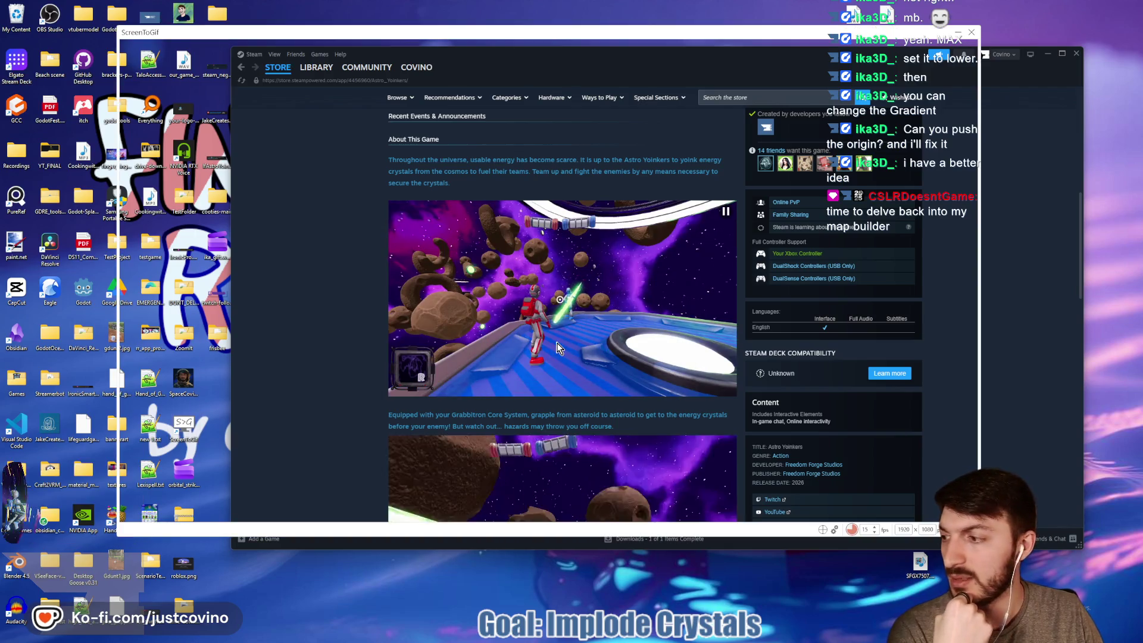
# Frame the Astro Yoinkers Steam store page inside the recorder and browse its trailers.
pyautogui.moveTo(524, 34)
pyautogui.mouseDown()
pyautogui.moveTo(402, 106)
pyautogui.moveTo(584, 62)
pyautogui.moveTo(544, 69)
pyautogui.mouseUp()
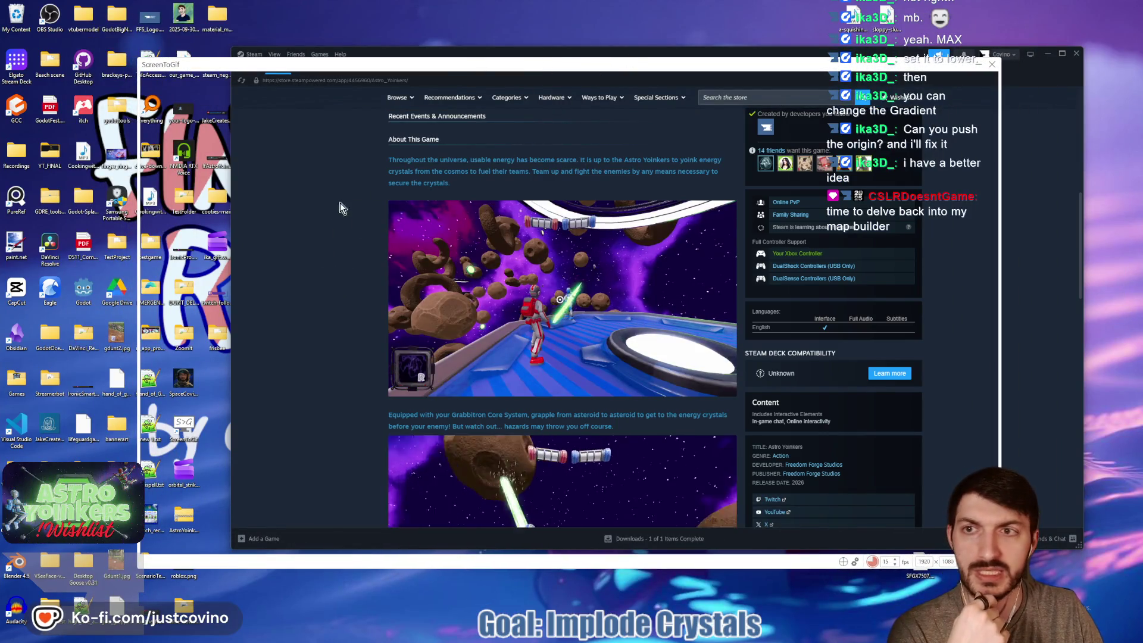
pyautogui.moveTo(559, 55); pyautogui.dragTo(491, 51)
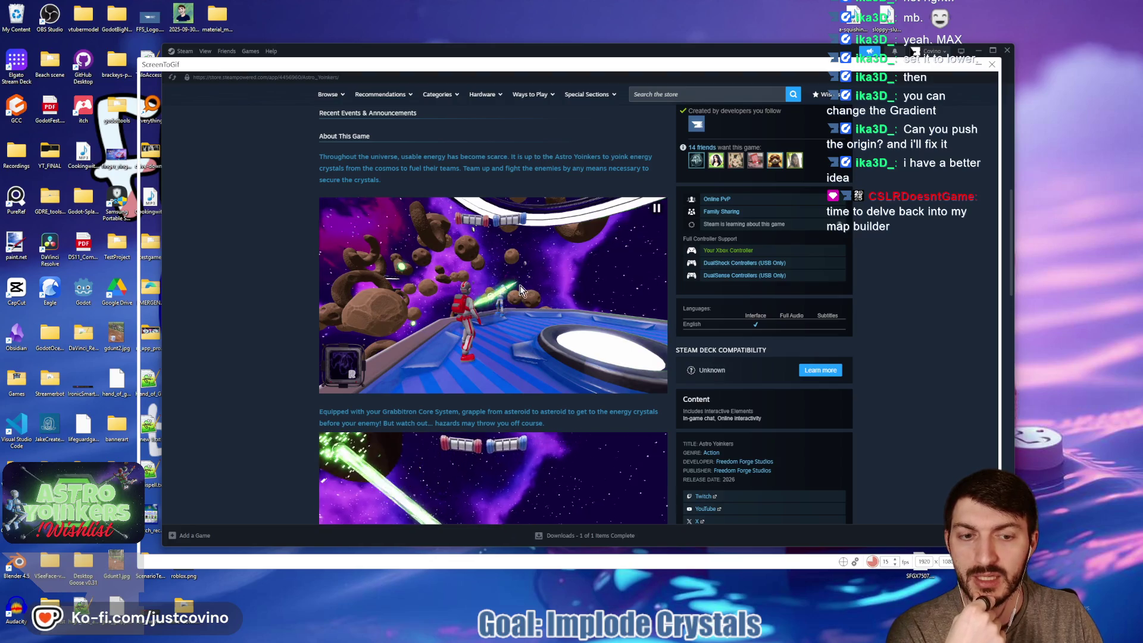
pyautogui.scroll(-3, 498, 305)
pyautogui.scroll(-3, 498, 306)
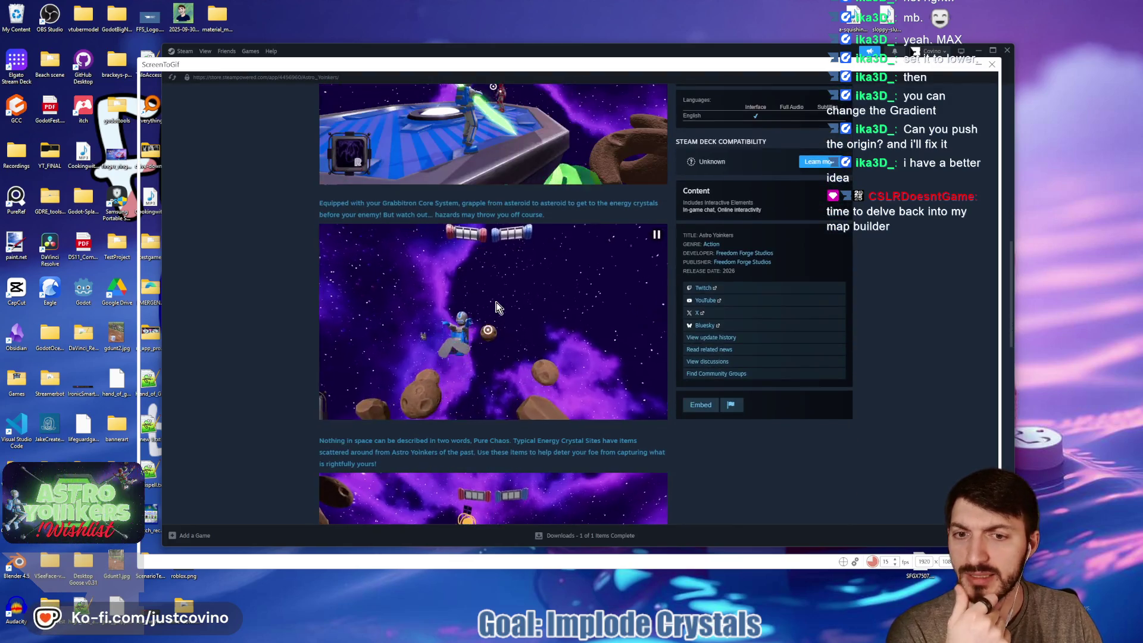
pyautogui.scroll(-1, 490, 309)
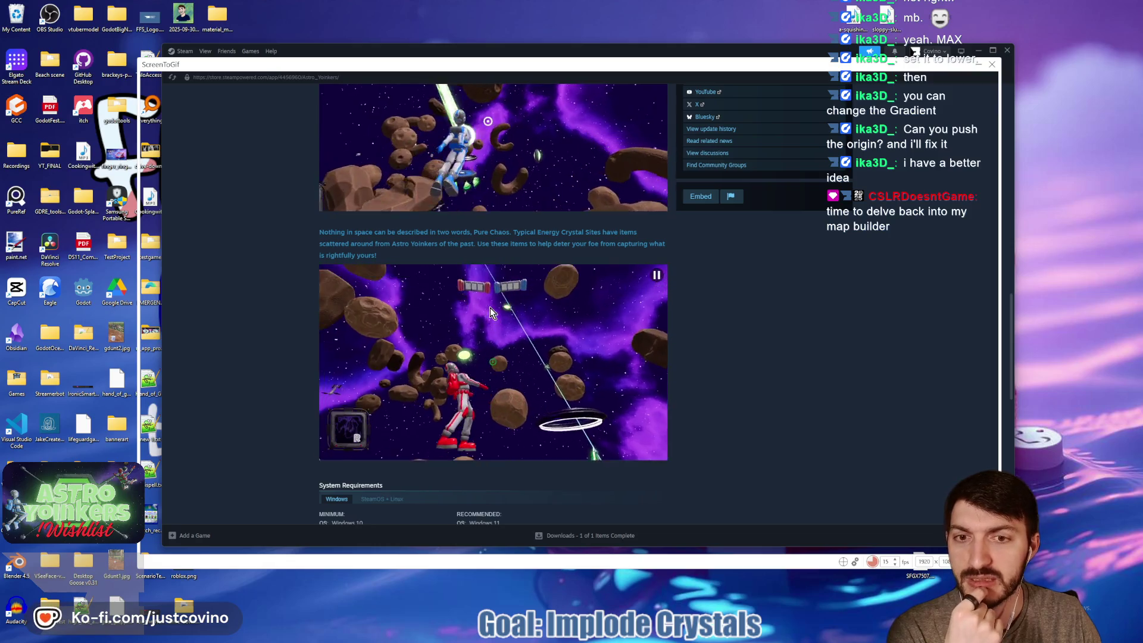
pyautogui.scroll(5, 496, 316)
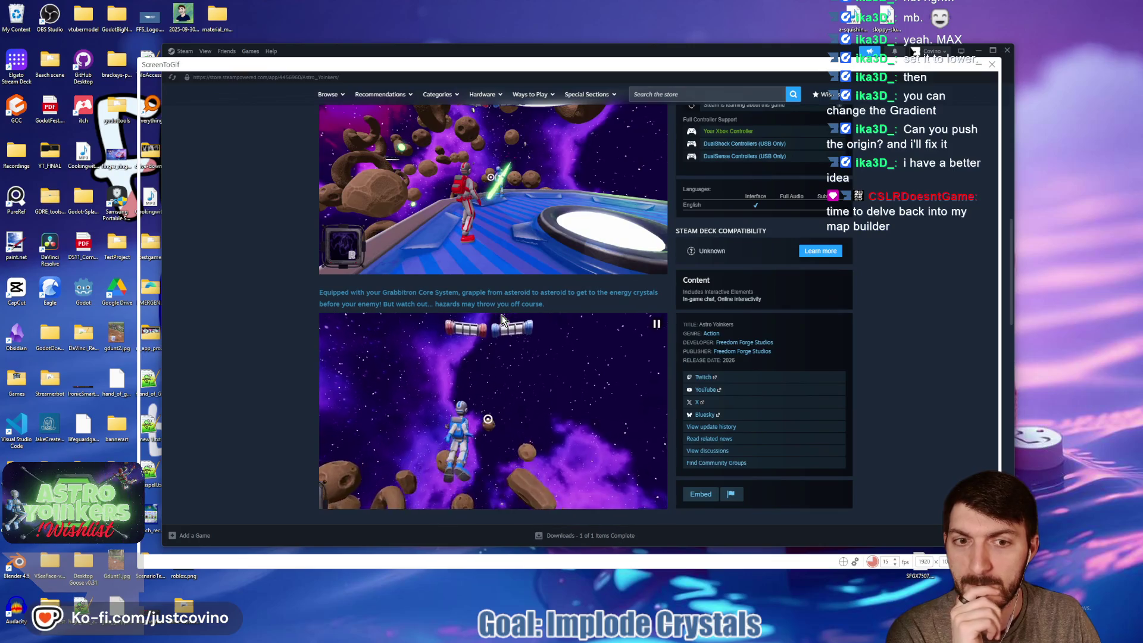
pyautogui.scroll(2, 502, 319)
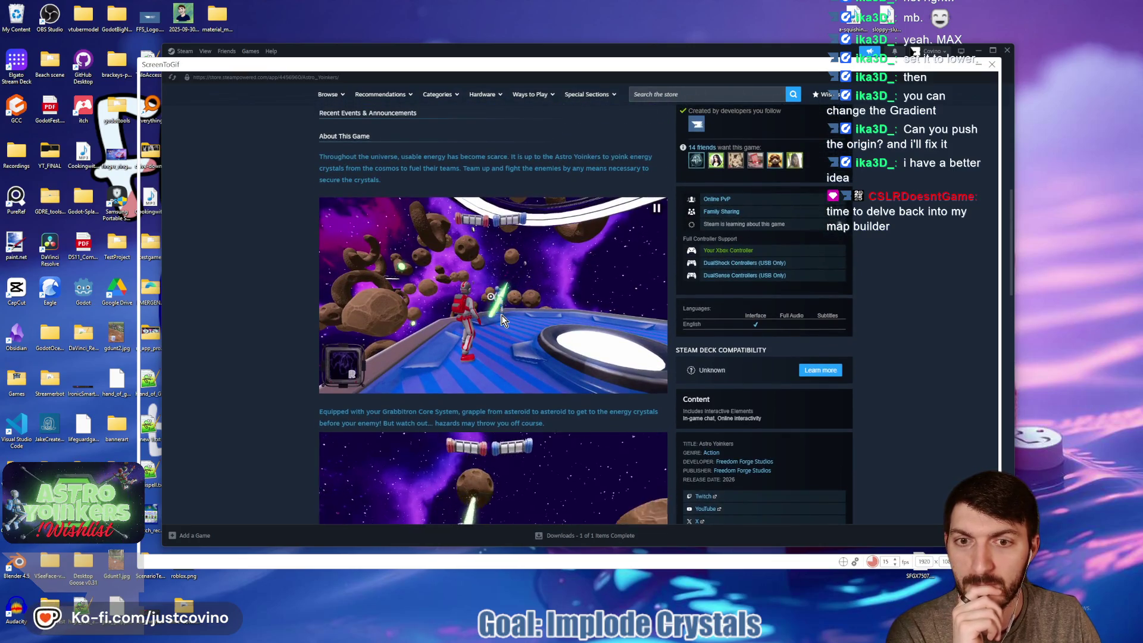
pyautogui.scroll(-3, 501, 320)
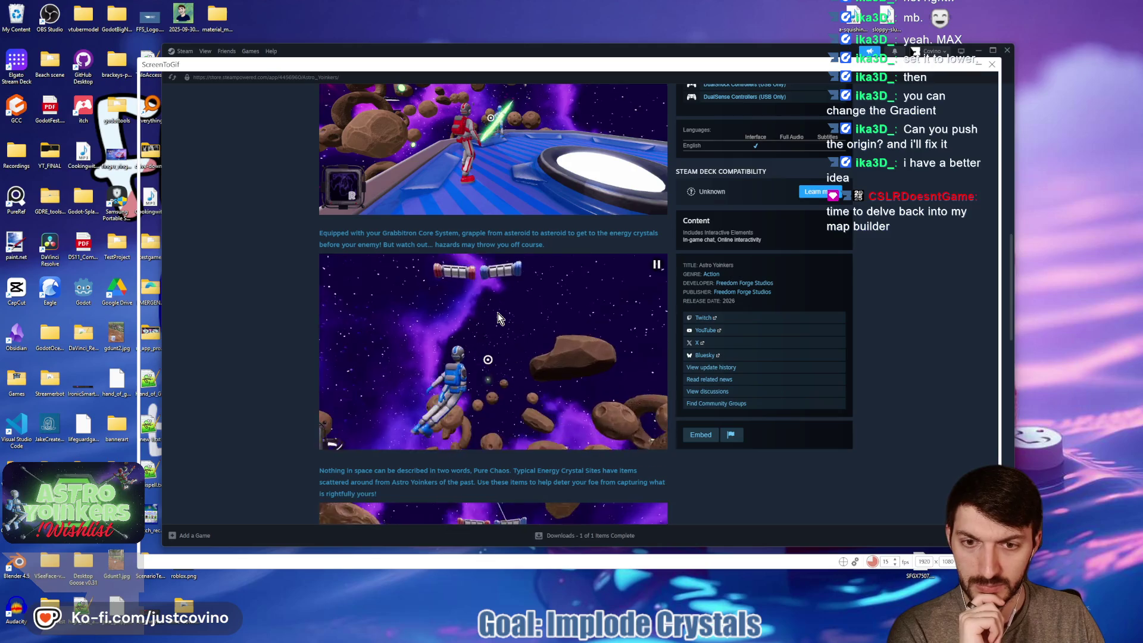
pyautogui.scroll(-3, 499, 320)
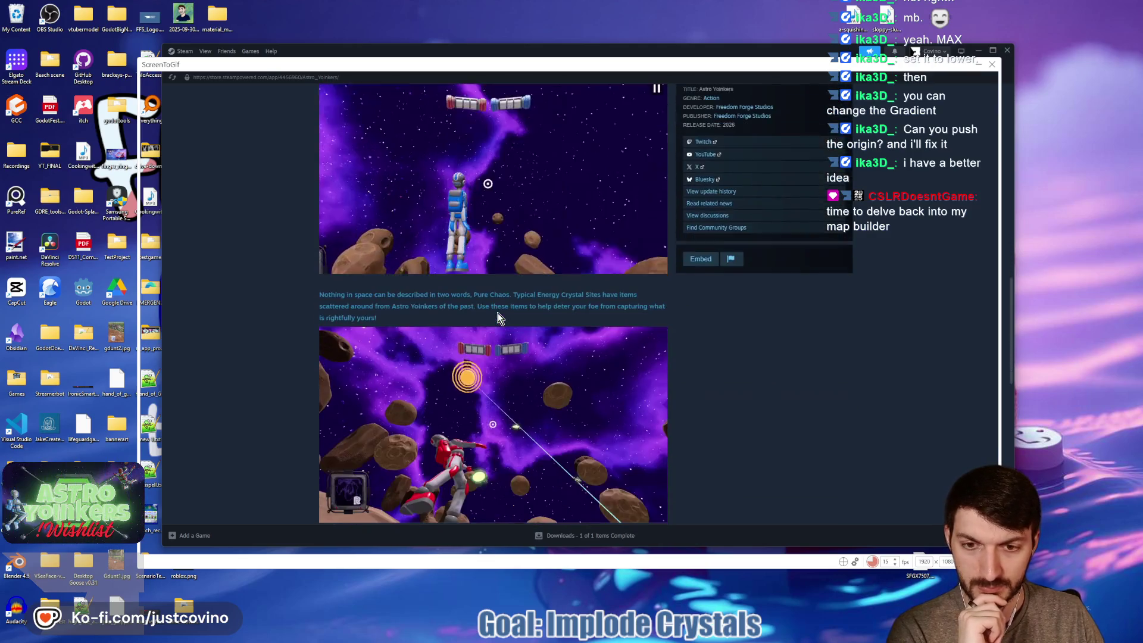
pyautogui.scroll(-1, 499, 320)
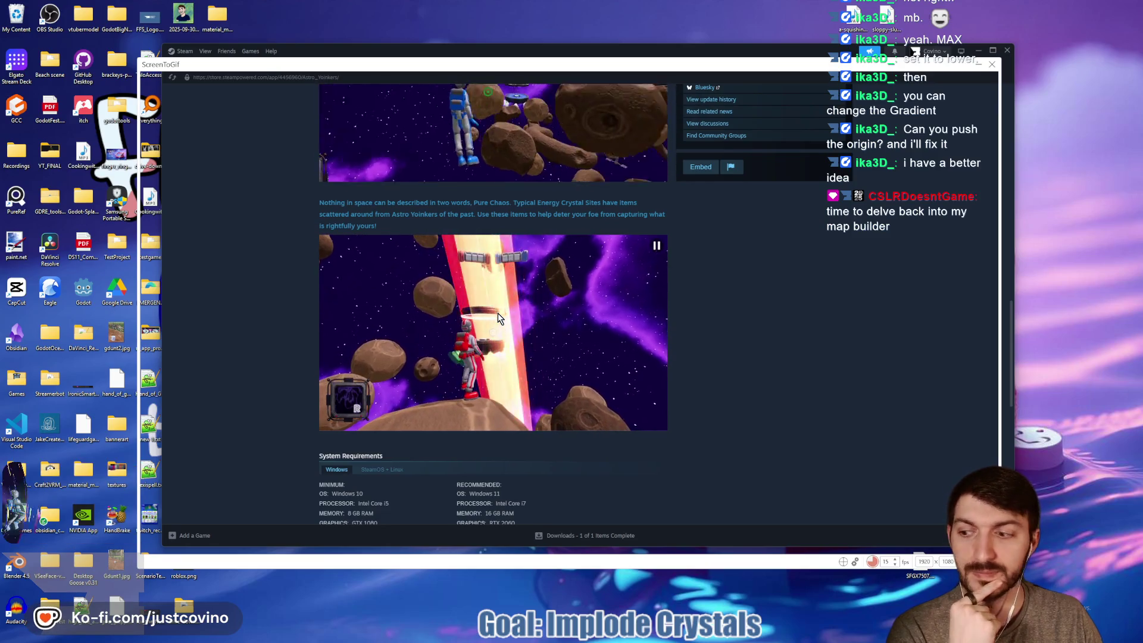
# Scroll back to the top of the store page and close the recorder frame.
pyautogui.scroll(5, 499, 320)
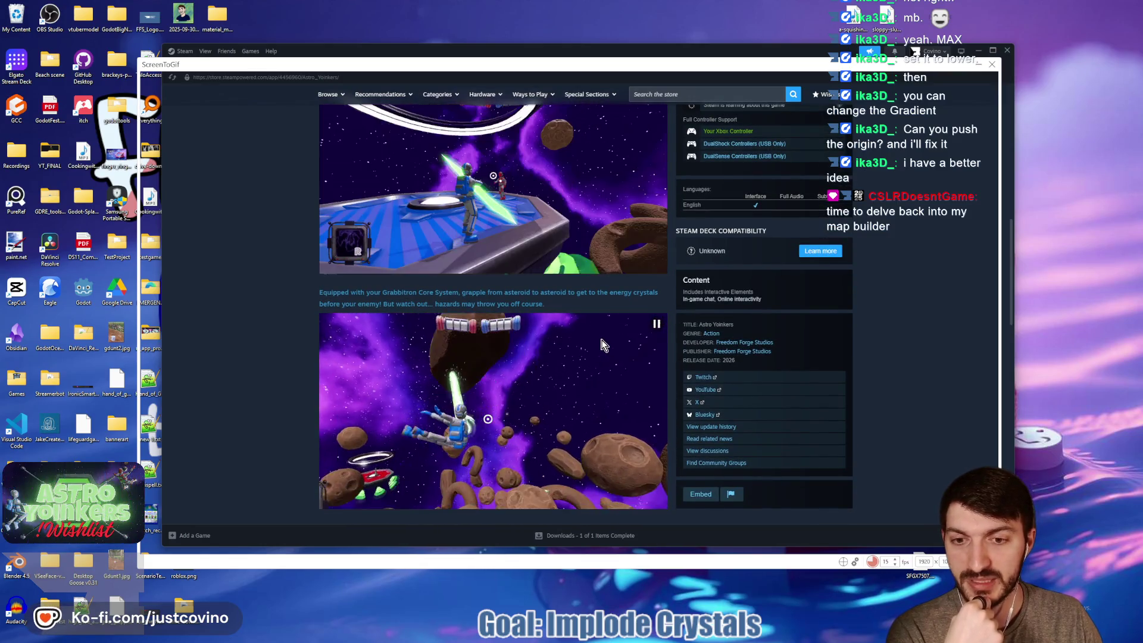
pyautogui.scroll(-4, 595, 338)
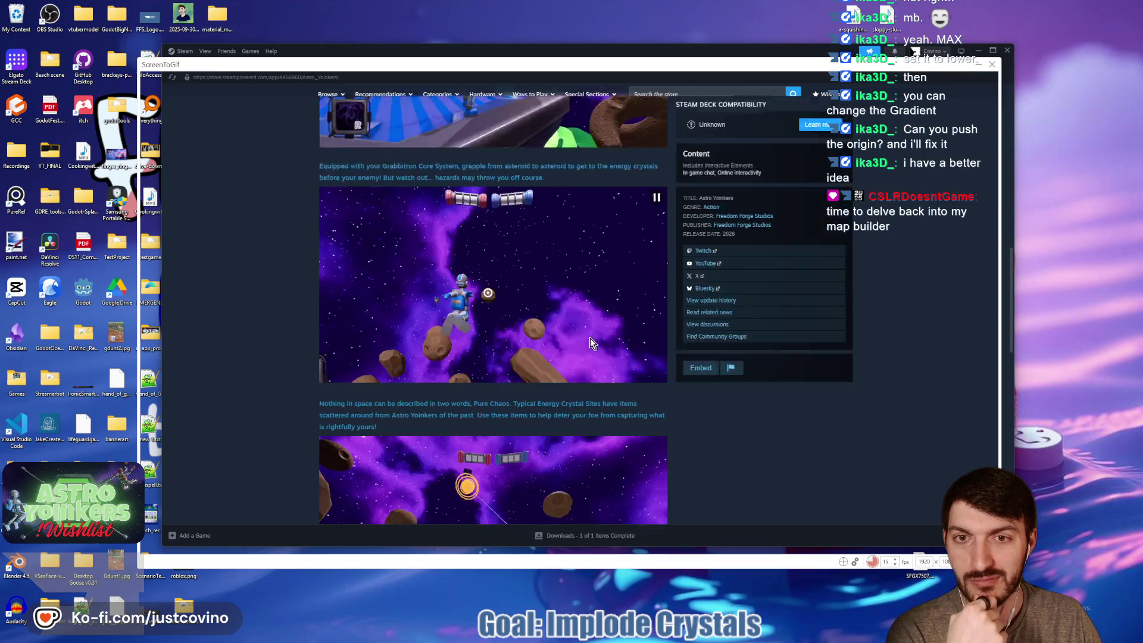
pyautogui.scroll(-2, 582, 343)
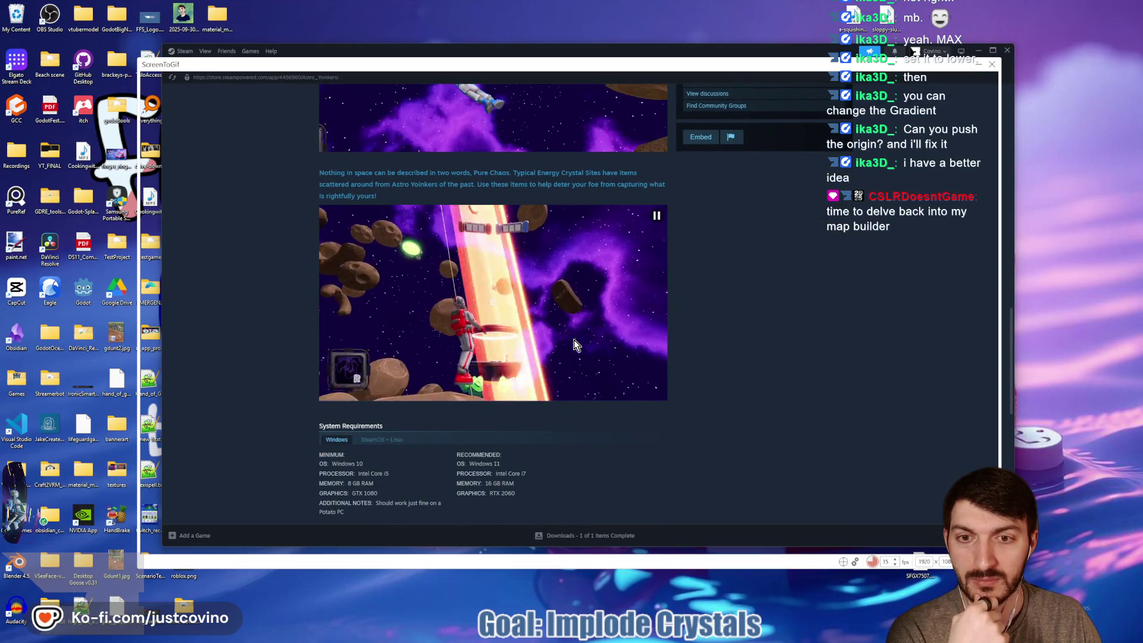
pyautogui.scroll(3, 574, 344)
pyautogui.scroll(5, 574, 339)
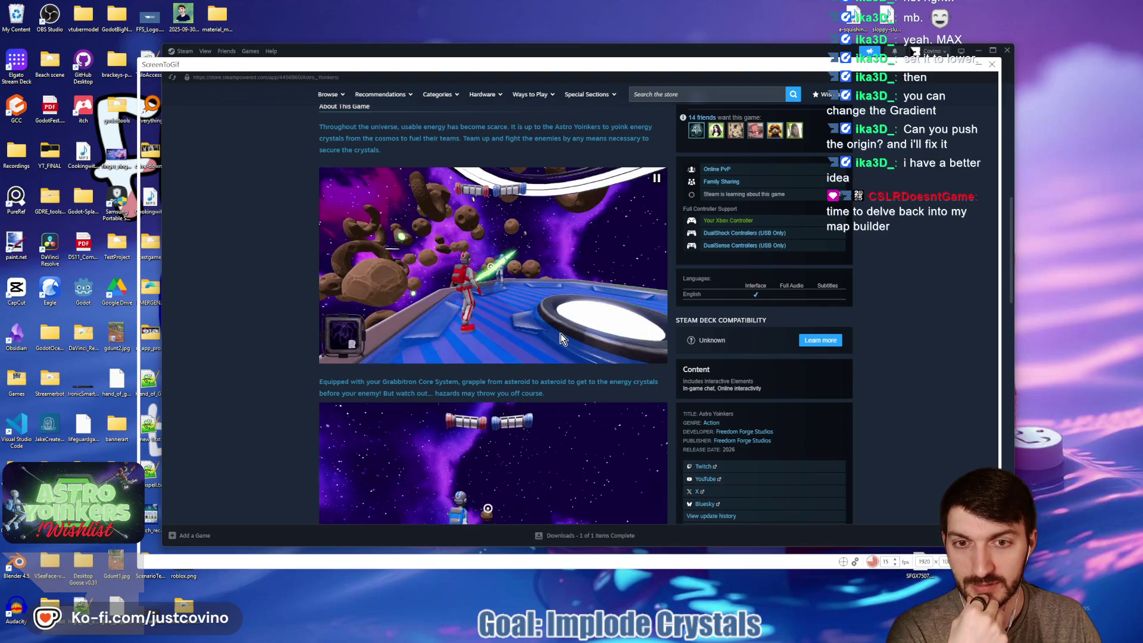
pyautogui.scroll(3, 557, 332)
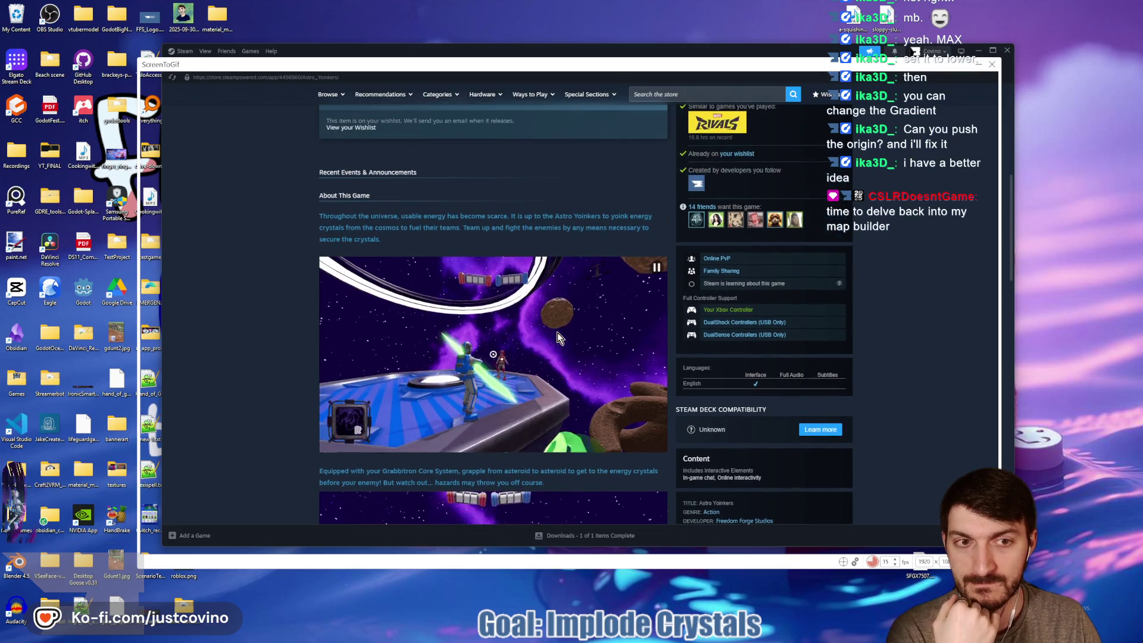
pyautogui.click(992, 63)
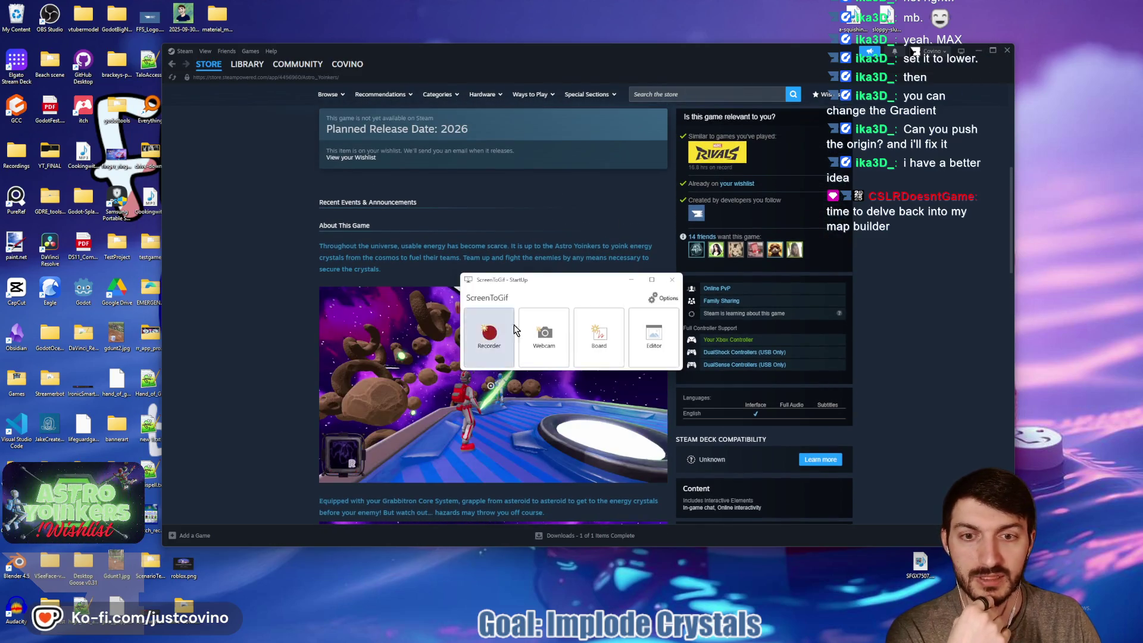
# Close ScreenToGif, run Astro Yoinkers from Godot, and open the game's Settings screen.
pyautogui.click(674, 279)
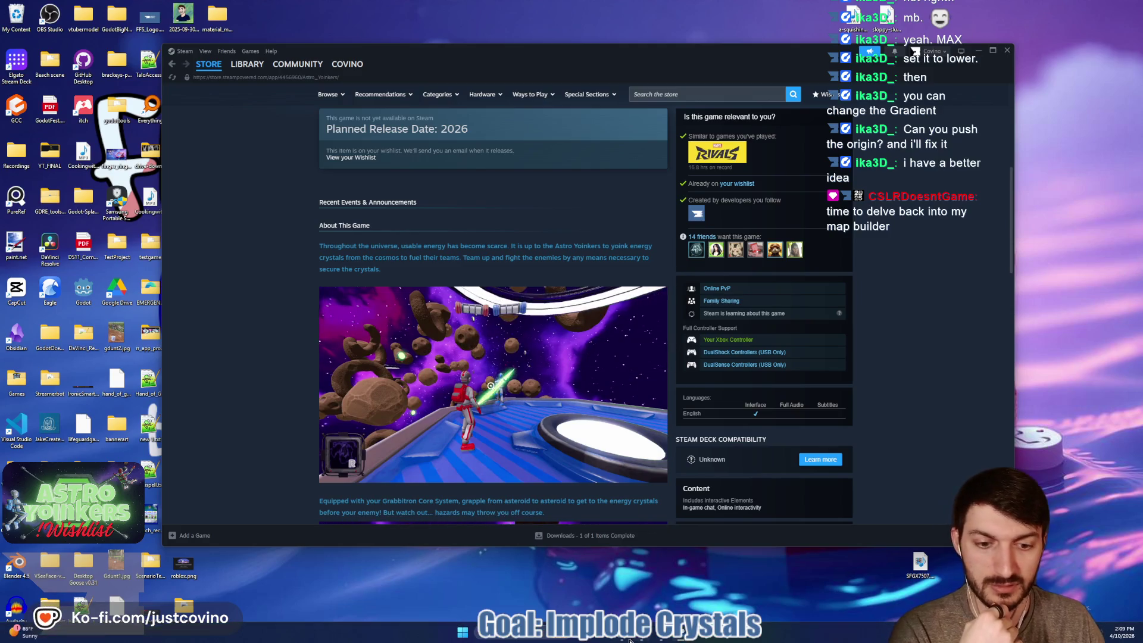
pyautogui.click(672, 636)
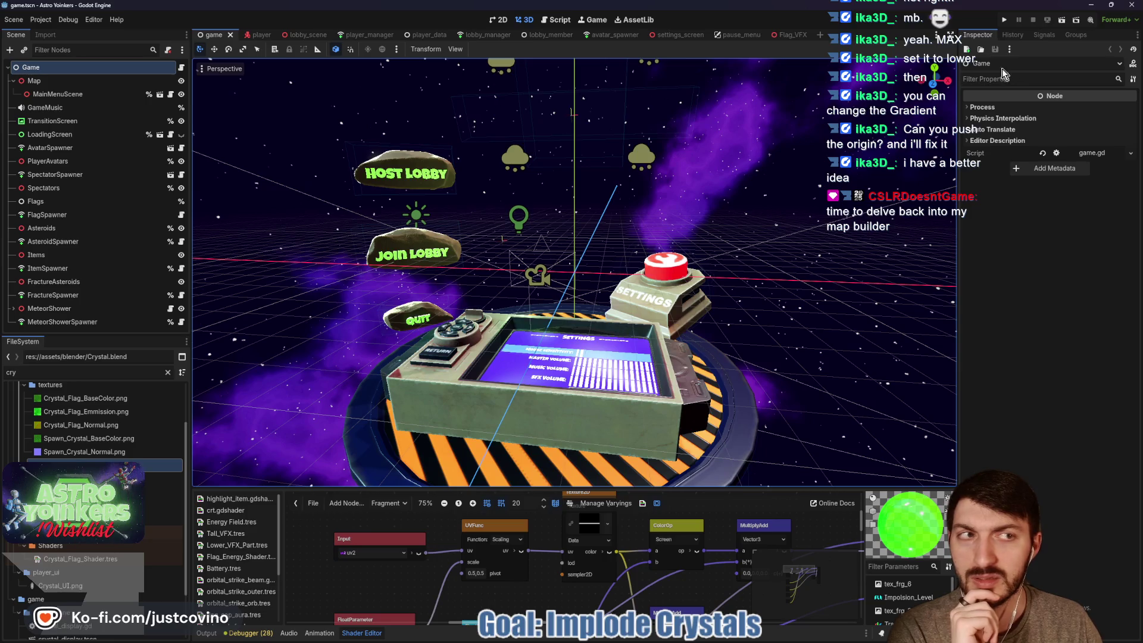
pyautogui.click(1002, 21)
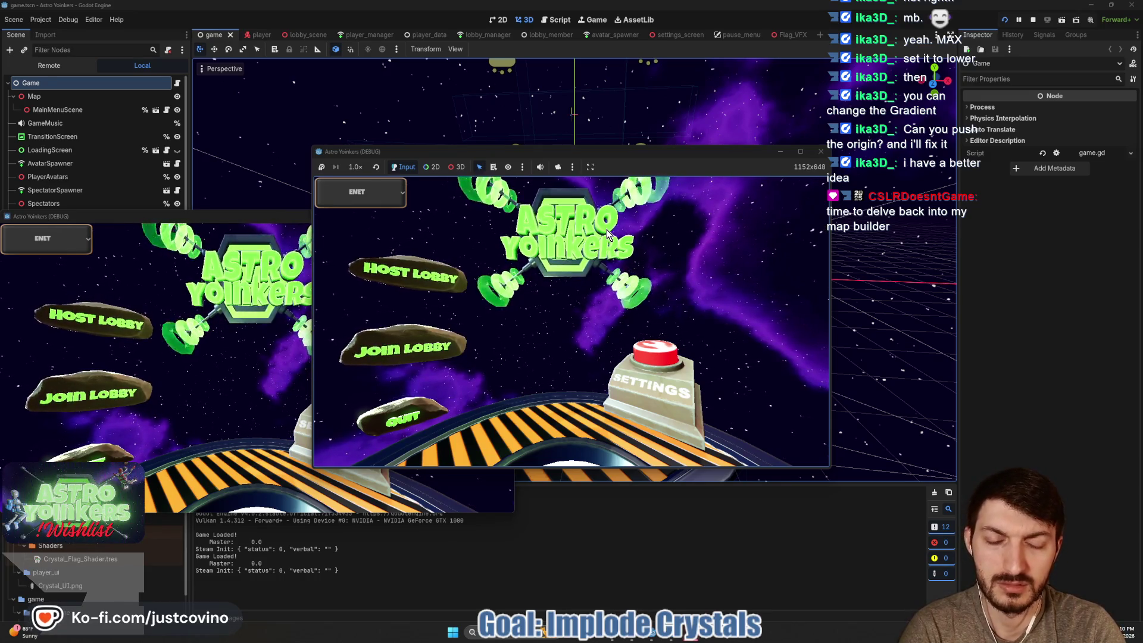
pyautogui.click(662, 378)
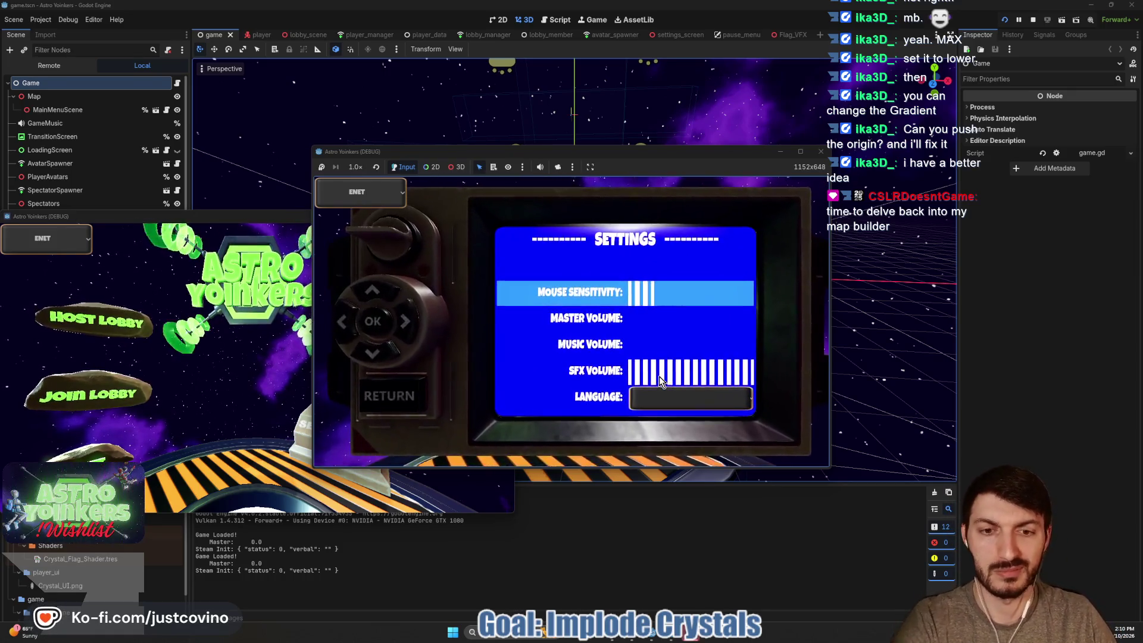